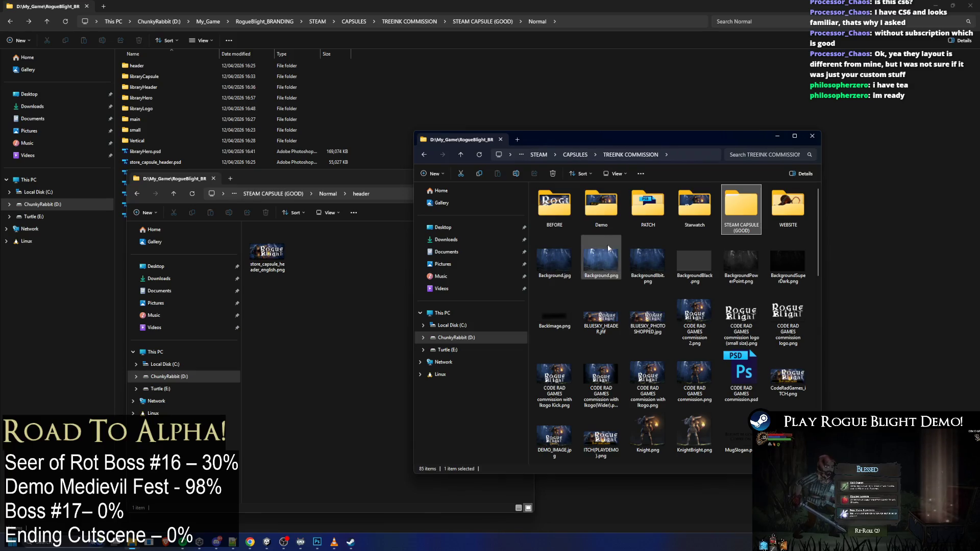
# Open the TREEINK COMMISSION folder, browse its capsule PSDs and PNGs, then return to the library logo in Photoshop
pyautogui.doubleClick(697, 139)
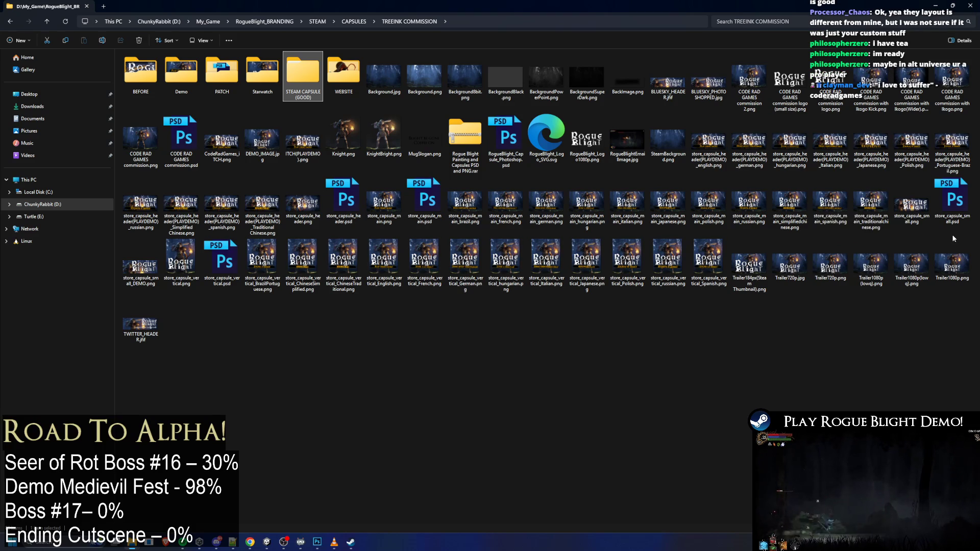
pyautogui.click(963, 214)
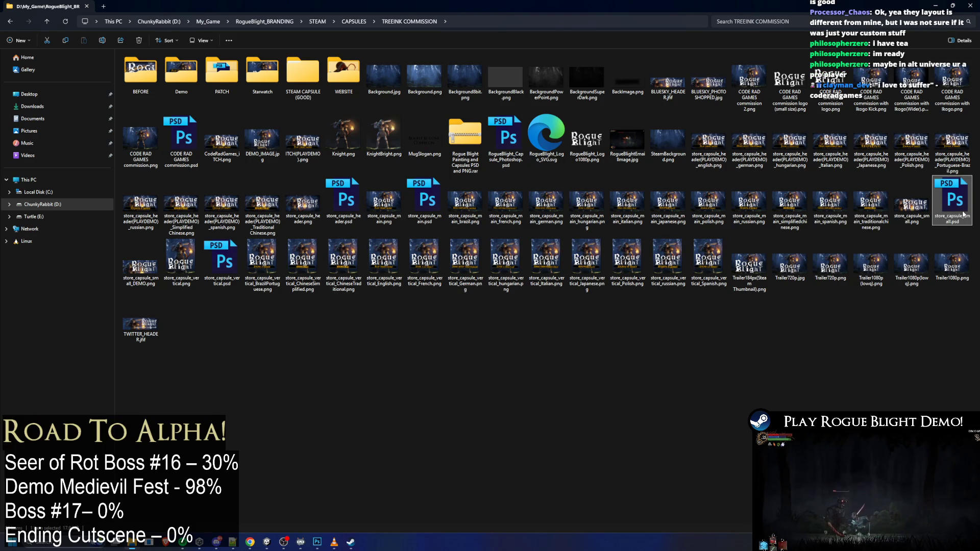
pyautogui.click(479, 205)
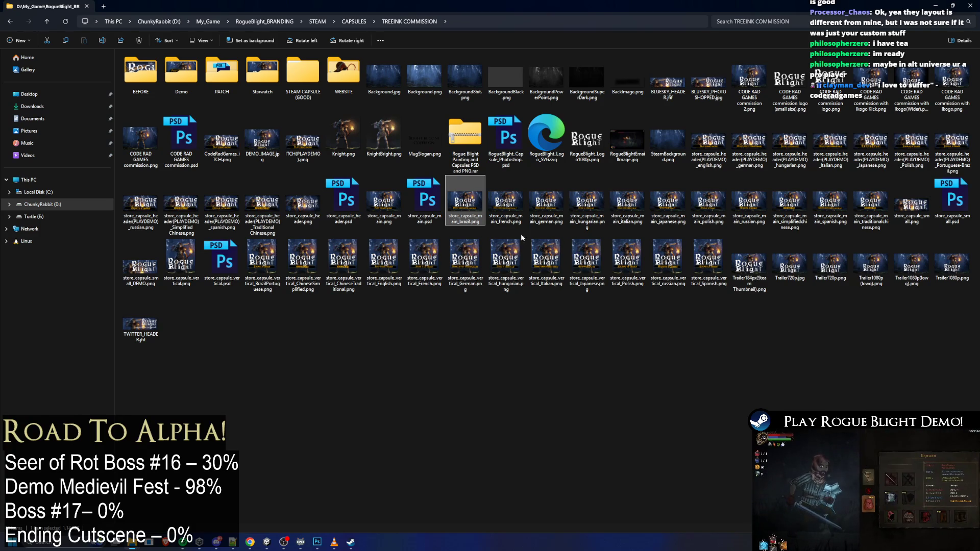
pyautogui.click(505, 140)
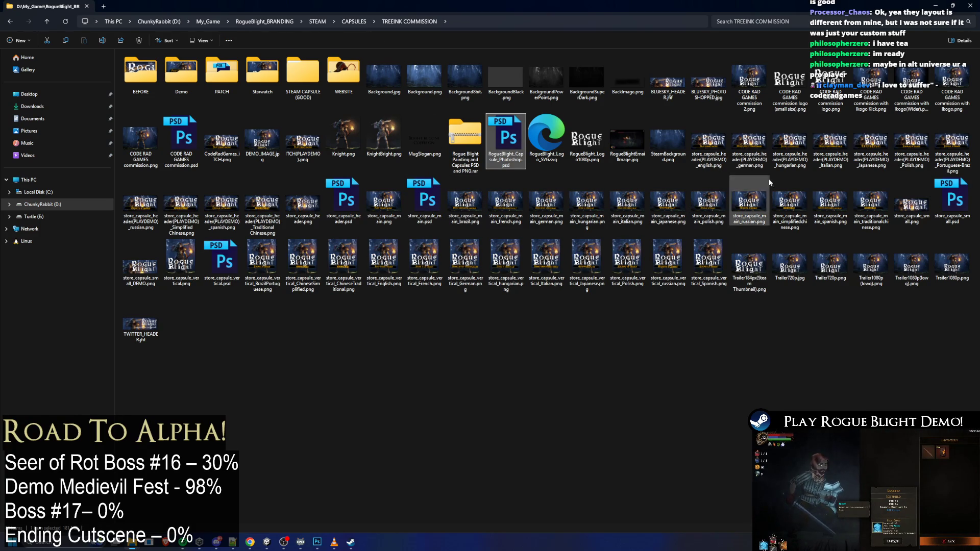
pyautogui.click(952, 204)
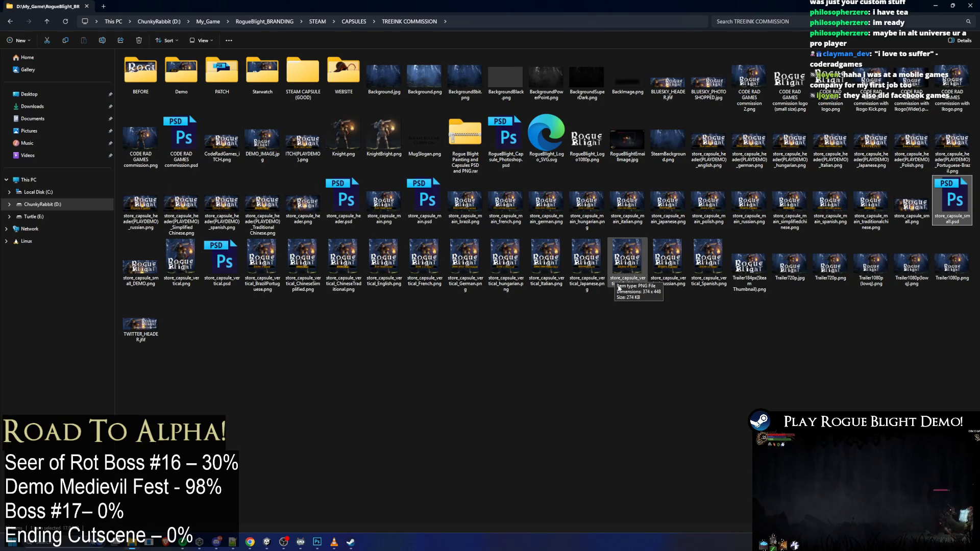
pyautogui.click(318, 544)
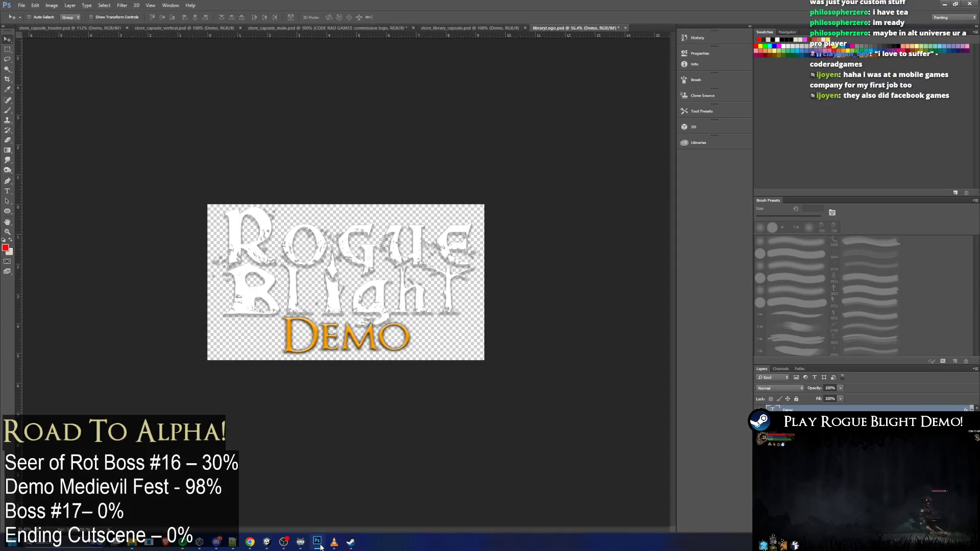
# Glance at the capsule folder and media player windows, then come back to the library logo
pyautogui.hotkey('alt', 'Tab')
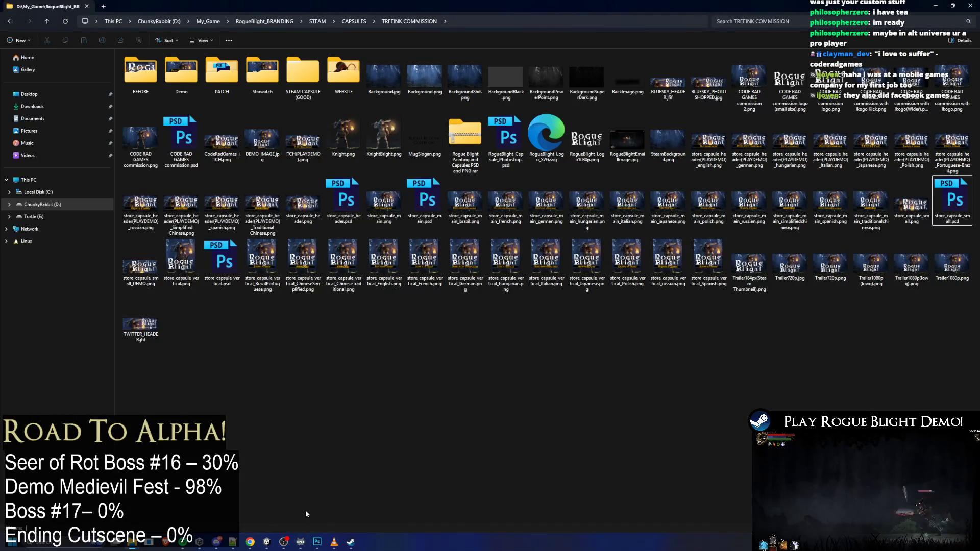
pyautogui.click(335, 542)
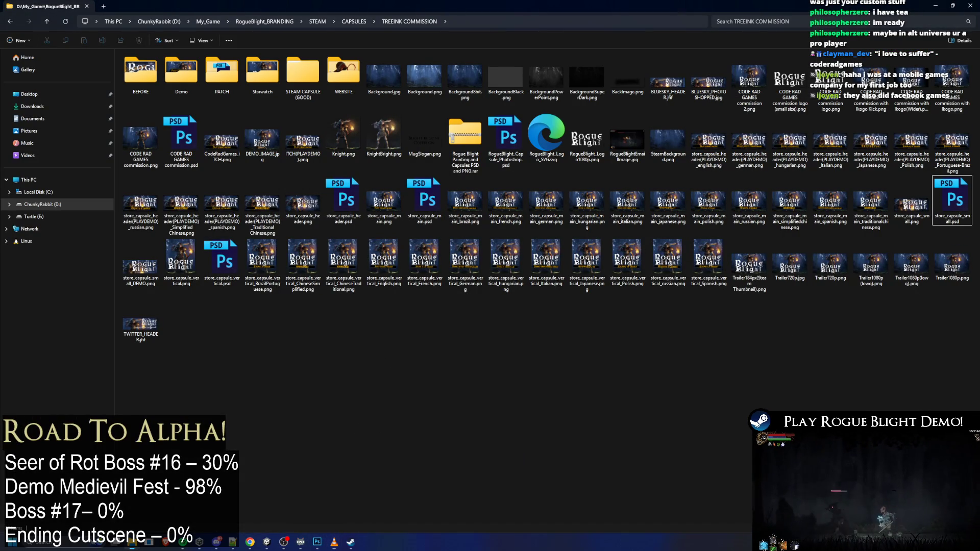
pyautogui.click(317, 542)
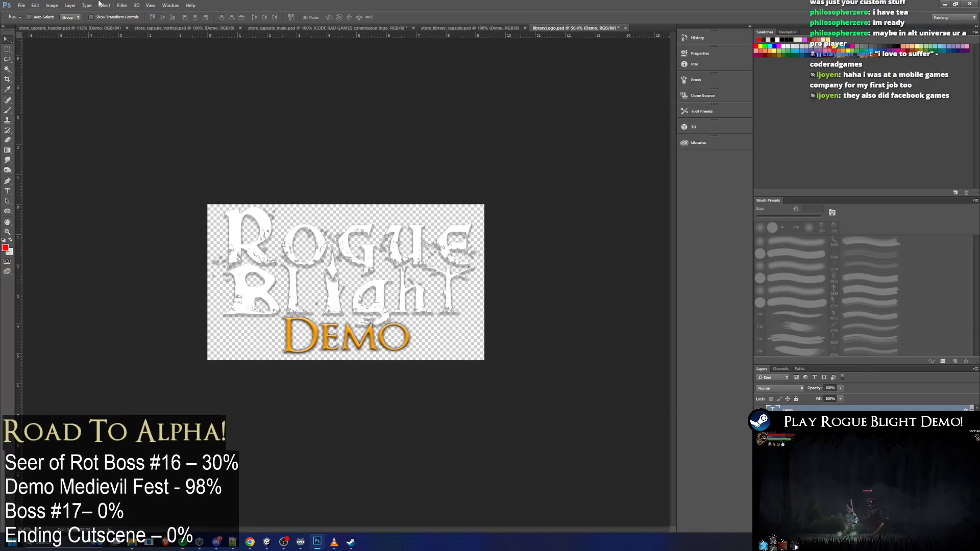
# Start a Quick Export of the logo as PNG, cancel it, and switch to File Explorer
pyautogui.click(22, 5)
pyautogui.moveTo(62, 116)
pyautogui.click(141, 115)
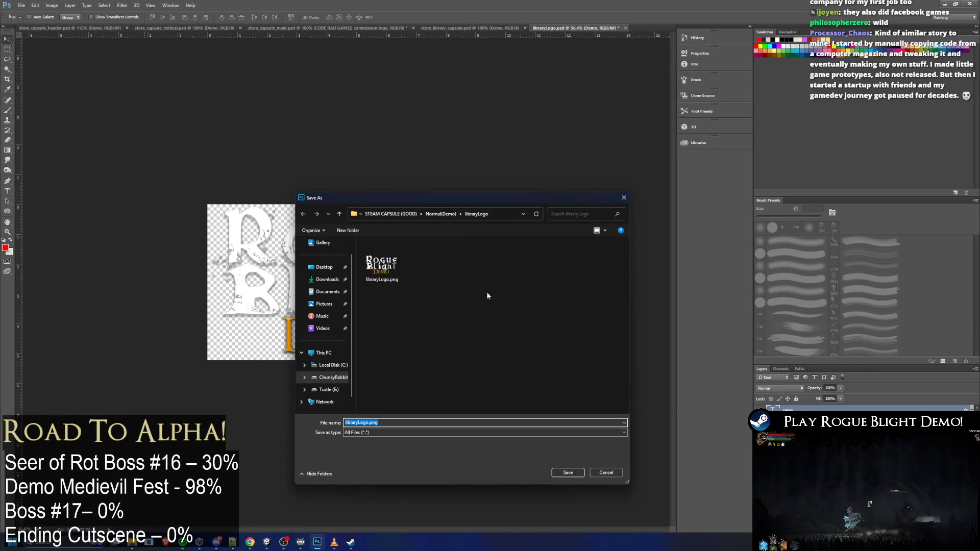
pyautogui.click(624, 198)
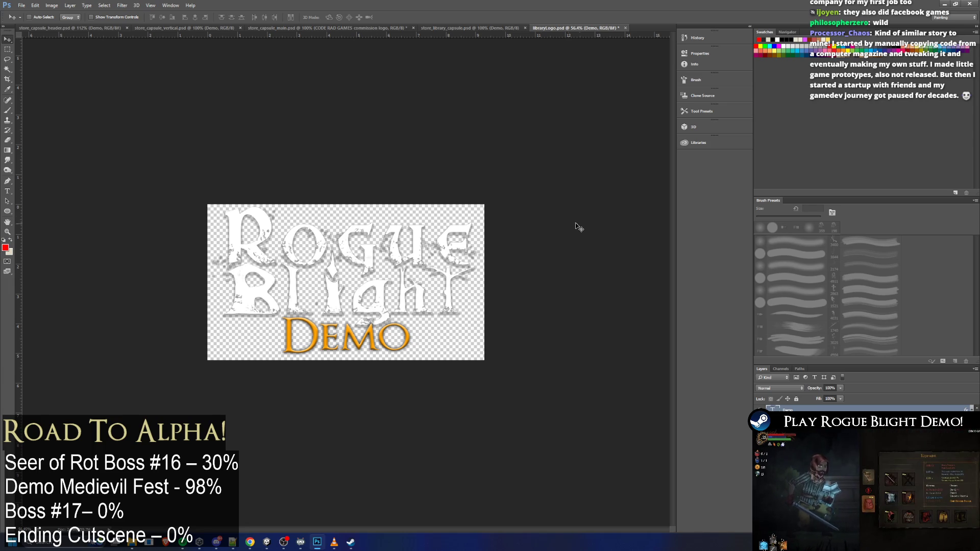
pyautogui.click(955, 5)
pyautogui.hotkey('alt', 'Tab')
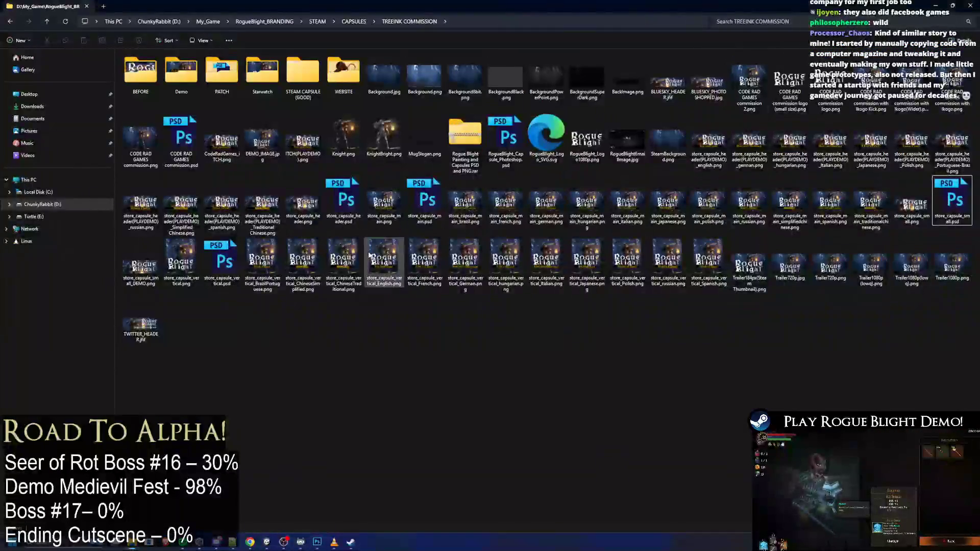
# Open store_capsule_small.psd from the TREEINK COMMISSION folder in Photoshop
pyautogui.hotkey('alt', 'Tab')
pyautogui.hotkey('alt', 'Tab')
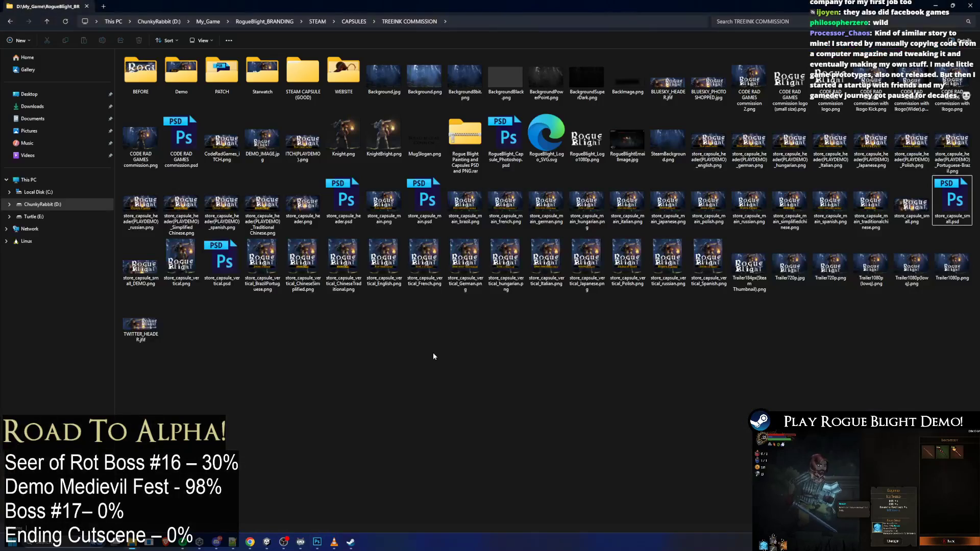
pyautogui.moveTo(253, 542)
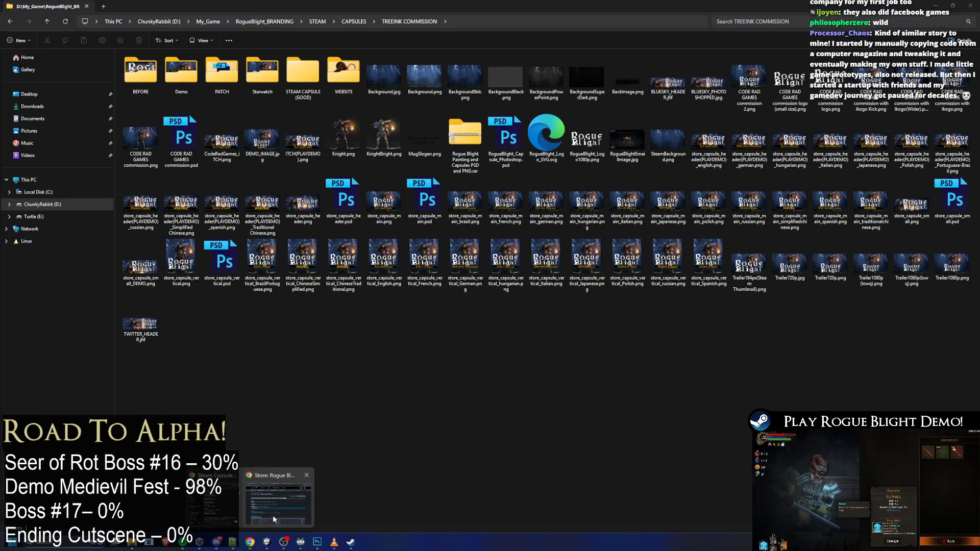
pyautogui.moveTo(272, 516)
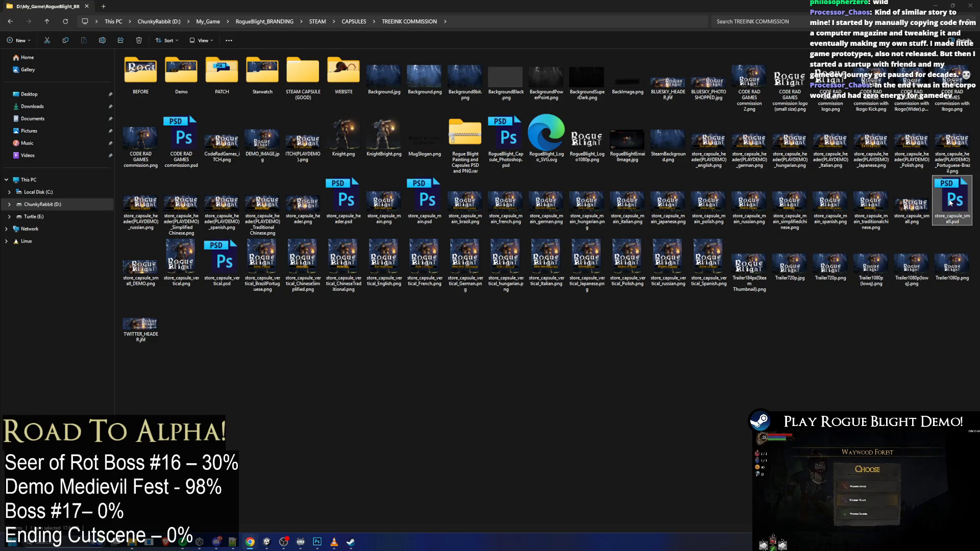
pyautogui.doubleClick(951, 203)
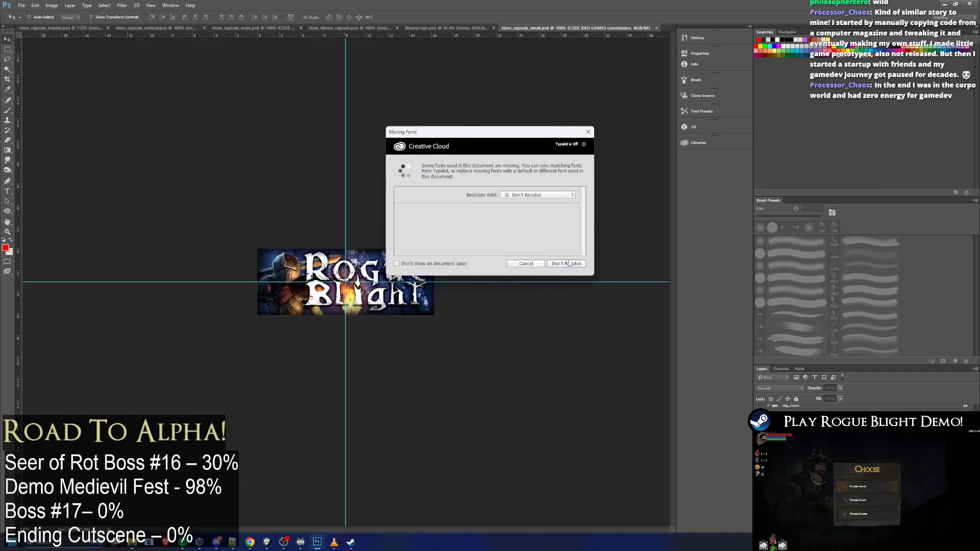
# Skip the missing-fonts fix and duplicate libraryLogo's Demo layer into store_capsule_small.psd
pyautogui.click(570, 264)
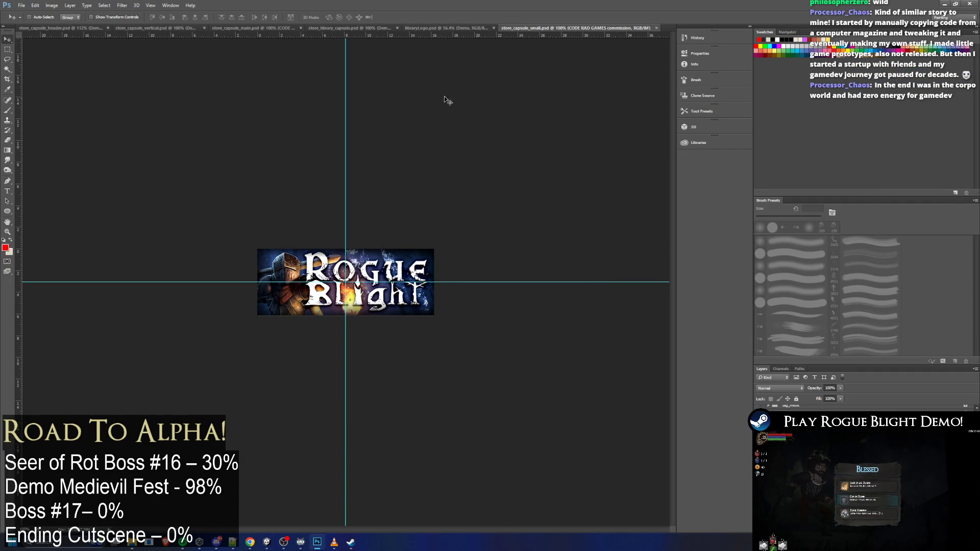
pyautogui.click(437, 27)
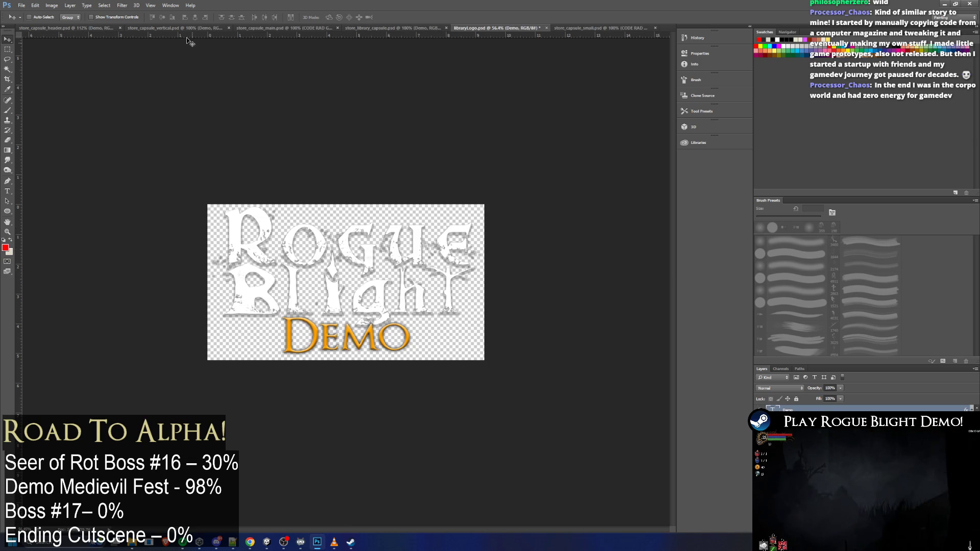
pyautogui.click(36, 5)
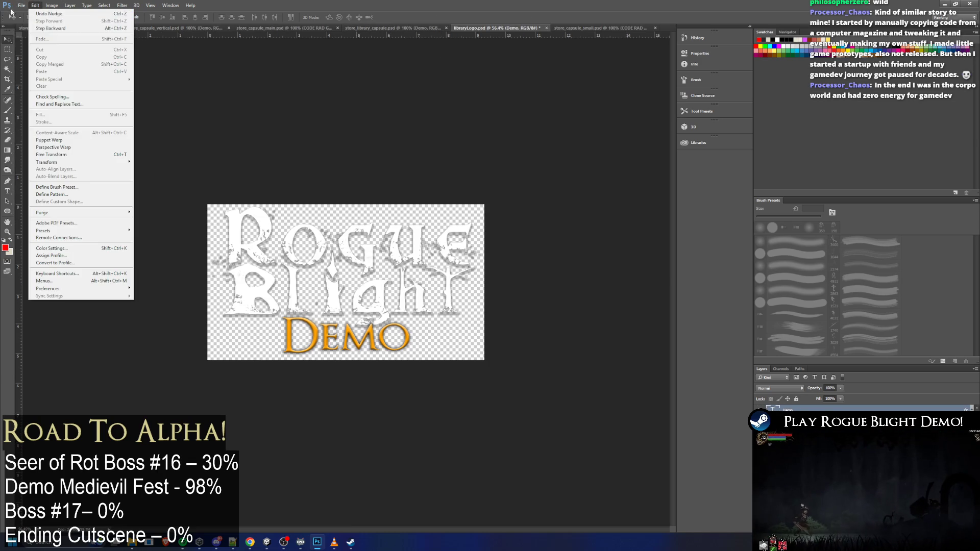
pyautogui.rightClick(787, 410)
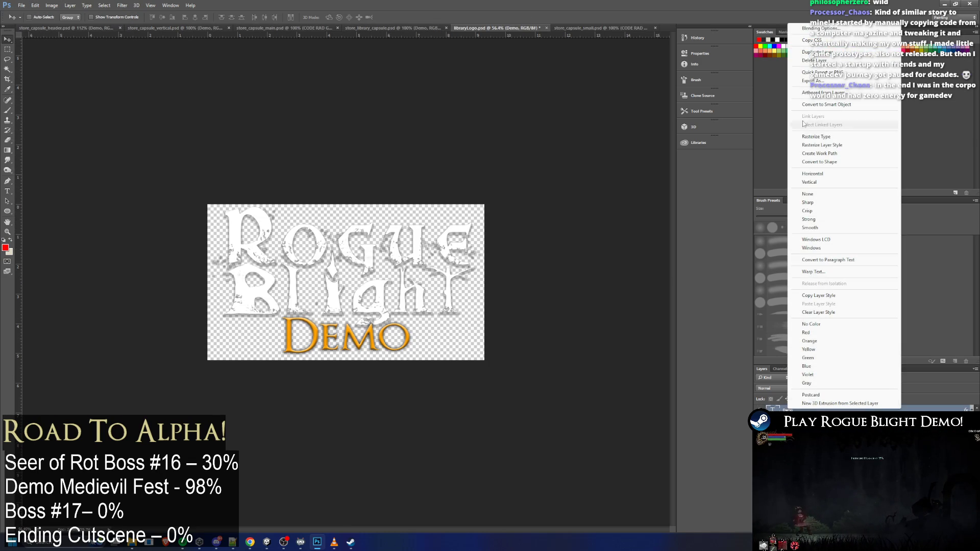
pyautogui.click(795, 52)
pyautogui.click(511, 202)
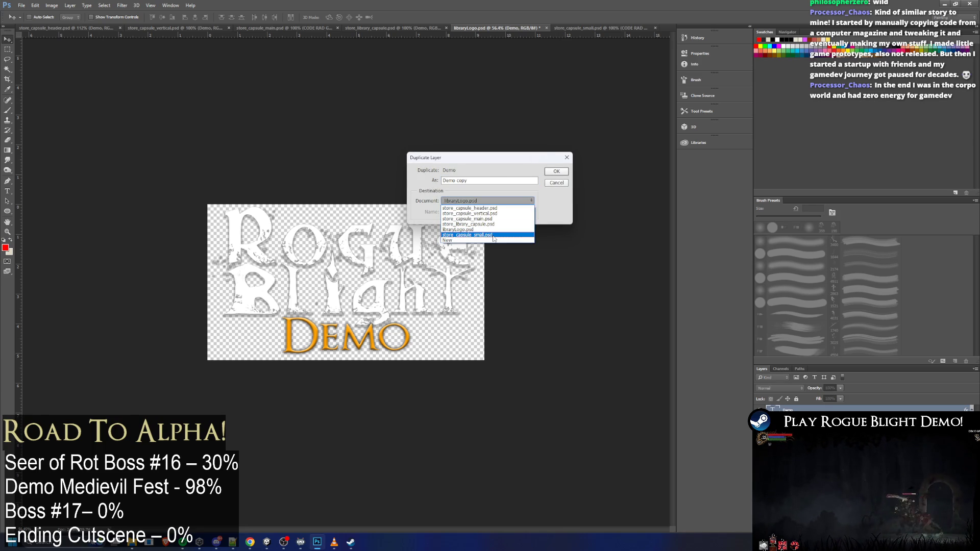
pyautogui.click(495, 236)
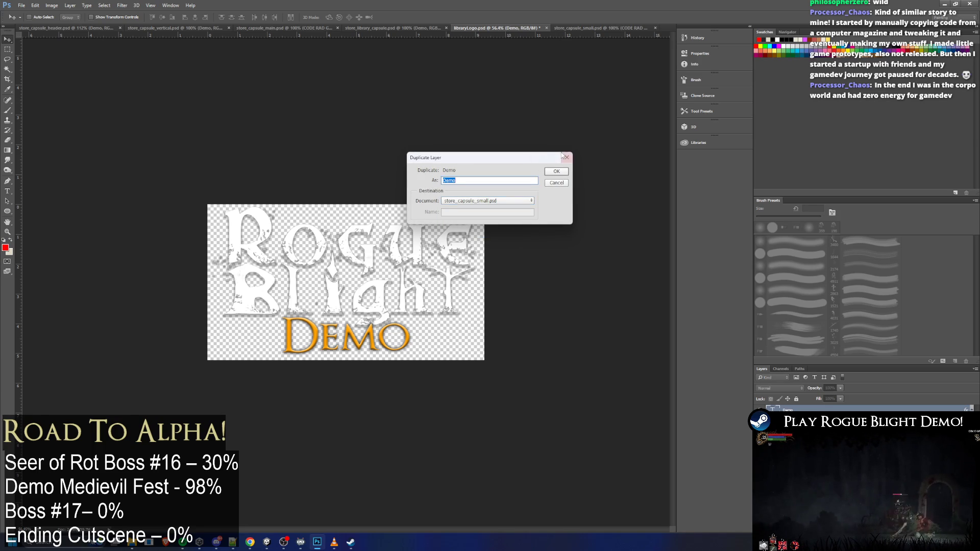
pyautogui.click(547, 173)
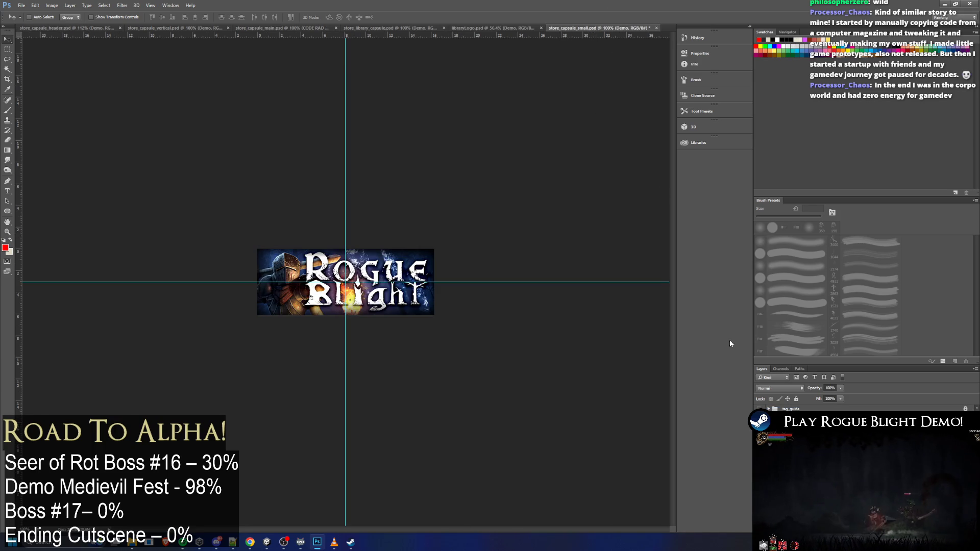
# Move and shrink the copied logo, undo the shrink, and shift the gold DEMO lettering left
pyautogui.hotkey('ctrl', 't')
pyautogui.moveTo(515, 457); pyautogui.dragTo(391, 262)
pyautogui.moveTo(493, 243)
pyautogui.mouseDown()
pyautogui.moveTo(370, 296)
pyautogui.moveTo(409, 283)
pyautogui.mouseUp()
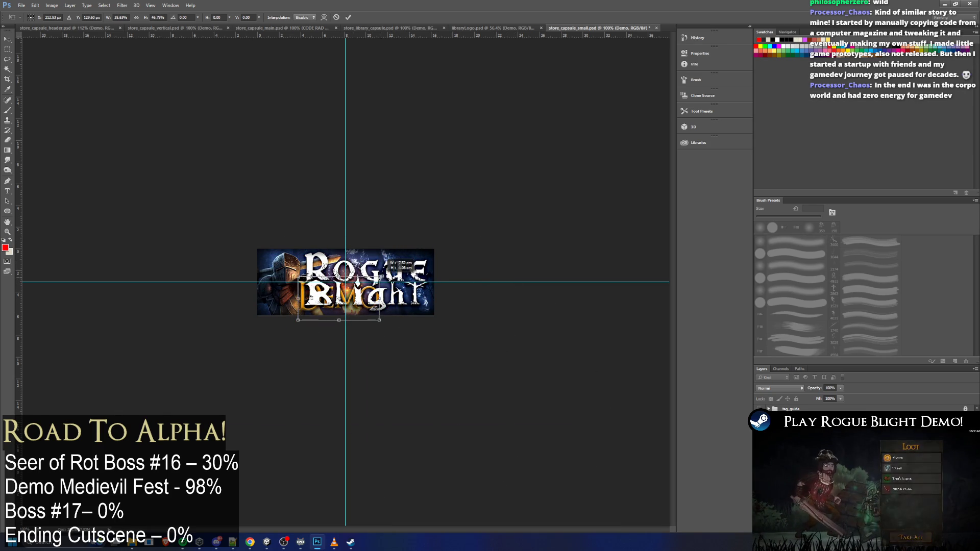
pyautogui.press('Return')
pyautogui.hotkey('ctrl', 'z')
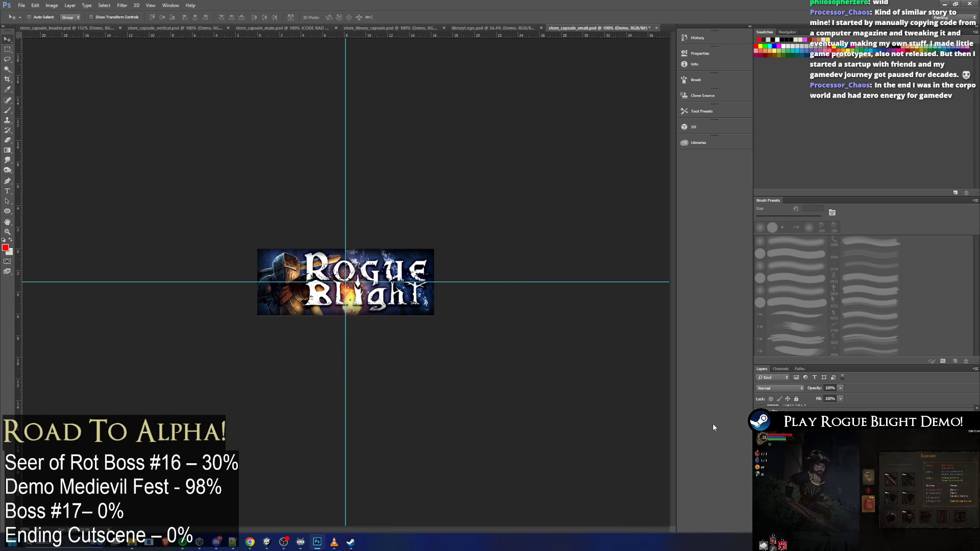
pyautogui.moveTo(383, 221); pyautogui.dragTo(295, 257)
# Resize the gold DEMO text to 100 pt and slide it right across the capsule
pyautogui.doubleClick(295, 257)
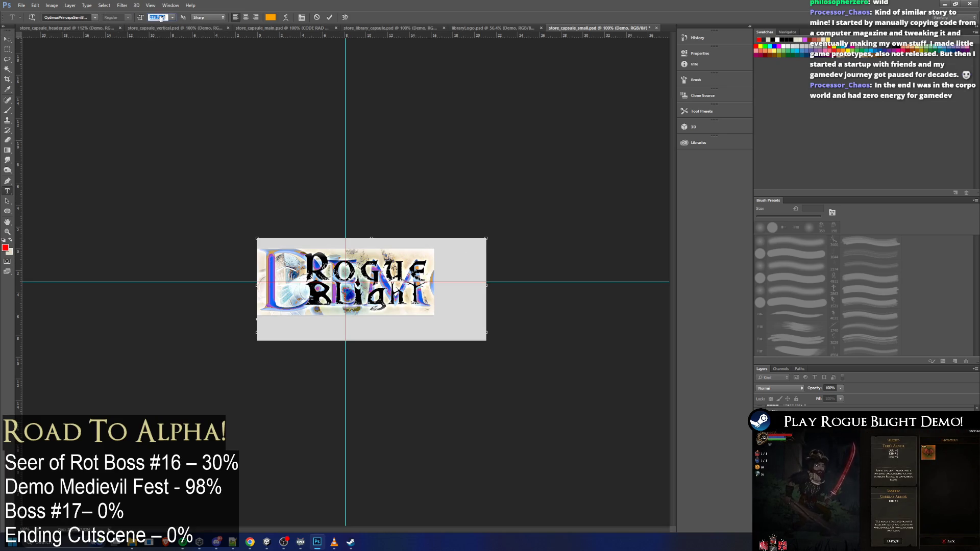
pyautogui.click(160, 17)
pyautogui.write('5')
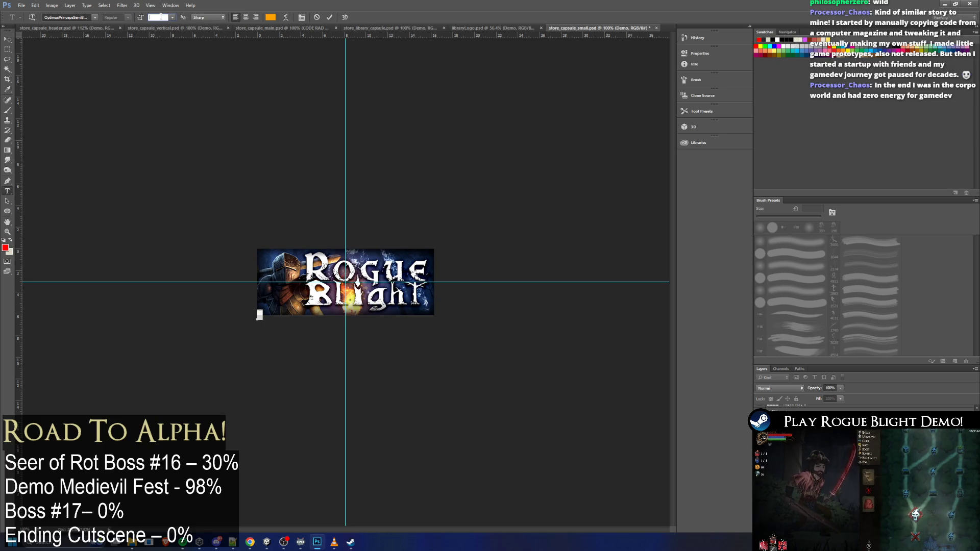
pyautogui.write('0')
pyautogui.press('BackSpace')
pyautogui.press('BackSpace')
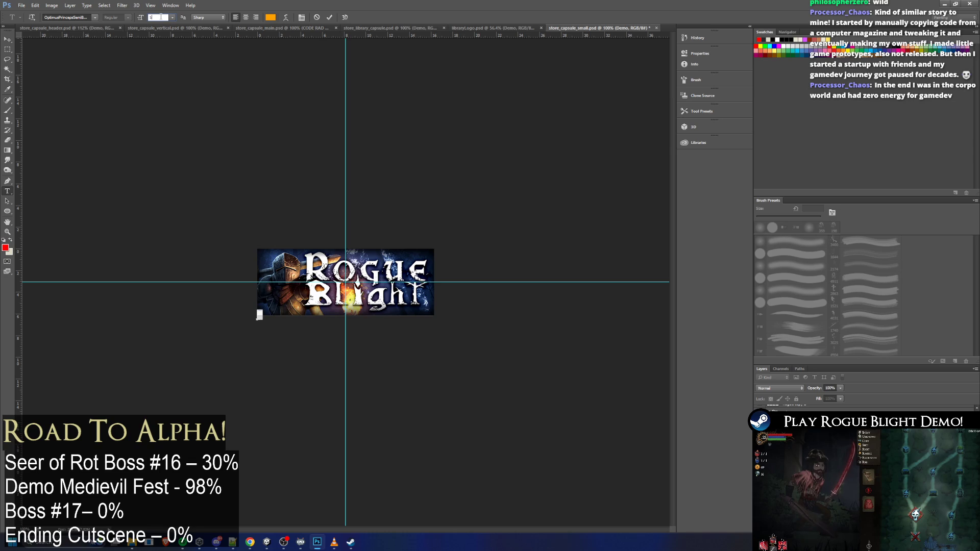
pyautogui.write('55')
pyautogui.press('BackSpace')
pyautogui.press('BackSpace')
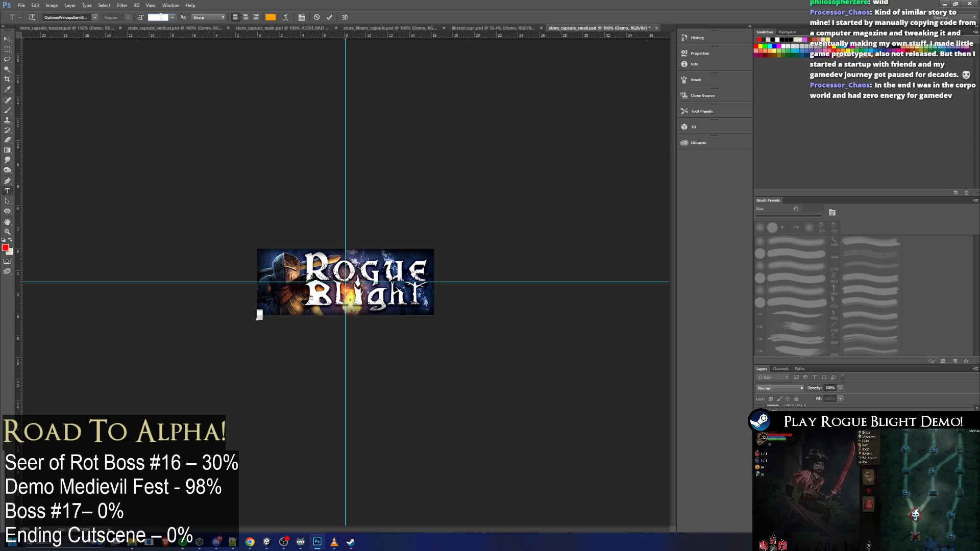
pyautogui.write('100')
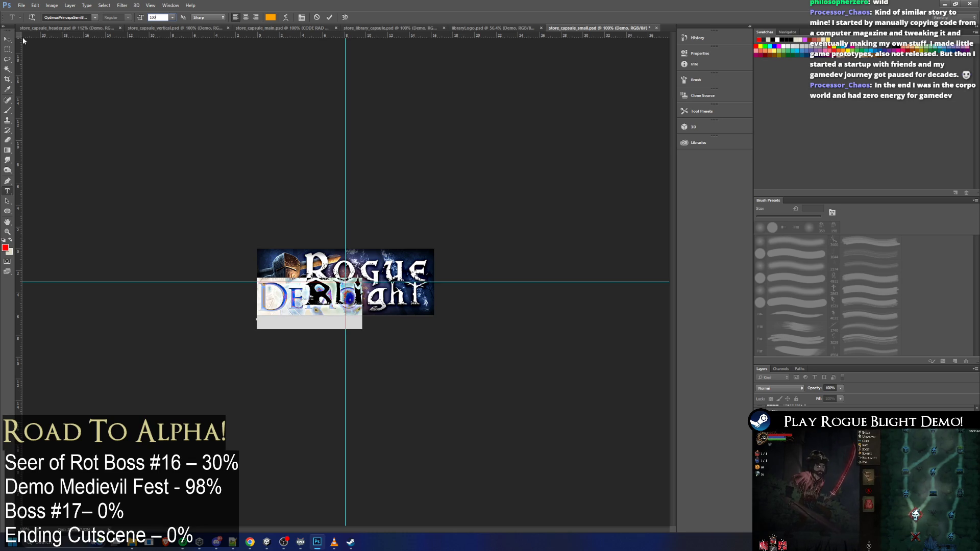
pyautogui.click(12, 40)
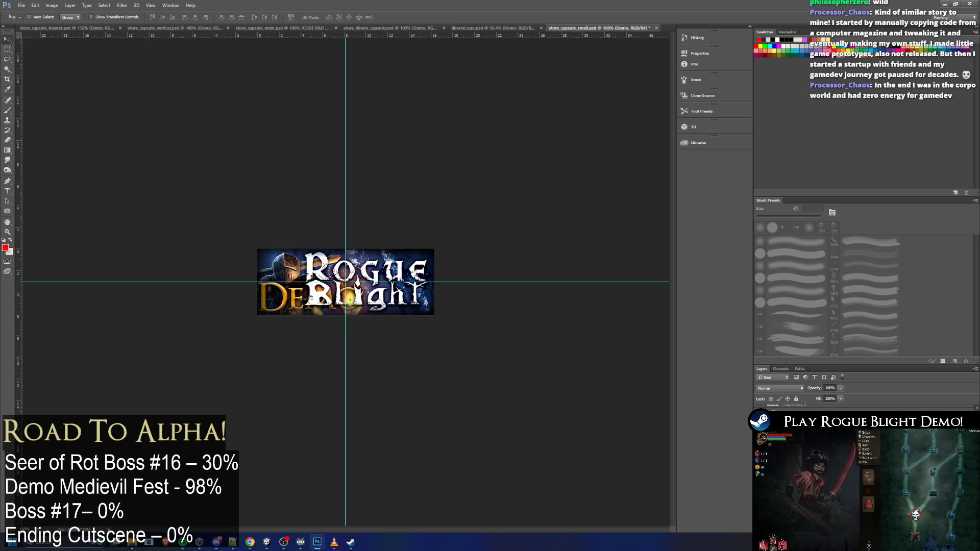
pyautogui.moveTo(333, 305); pyautogui.dragTo(389, 305)
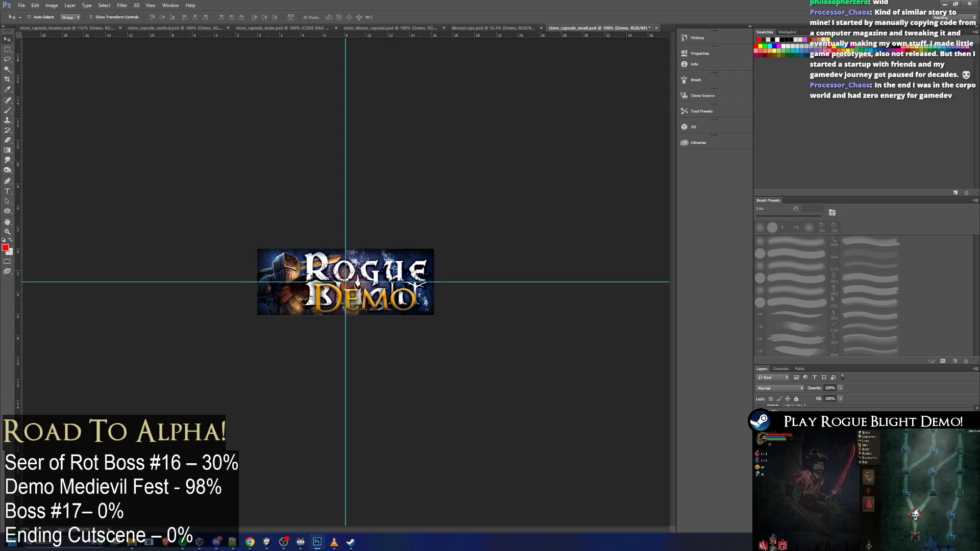
pyautogui.hotkey('shift', 'Left')
pyautogui.hotkey('shift', 'Left')
pyautogui.hotkey('shift', 'Left')
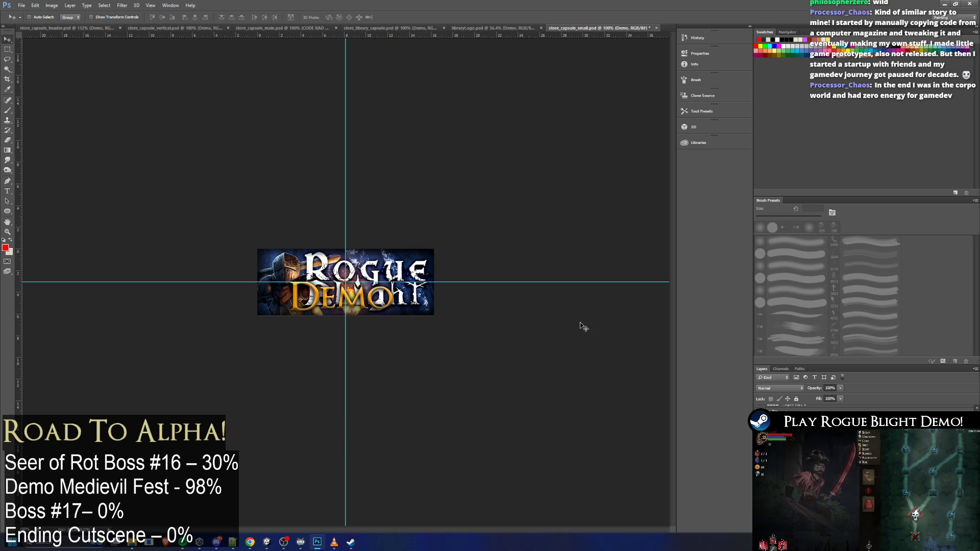
pyautogui.moveTo(399, 305)
pyautogui.mouseDown()
pyautogui.moveTo(421, 288)
pyautogui.moveTo(409, 300)
pyautogui.moveTo(345, 300)
pyautogui.mouseUp()
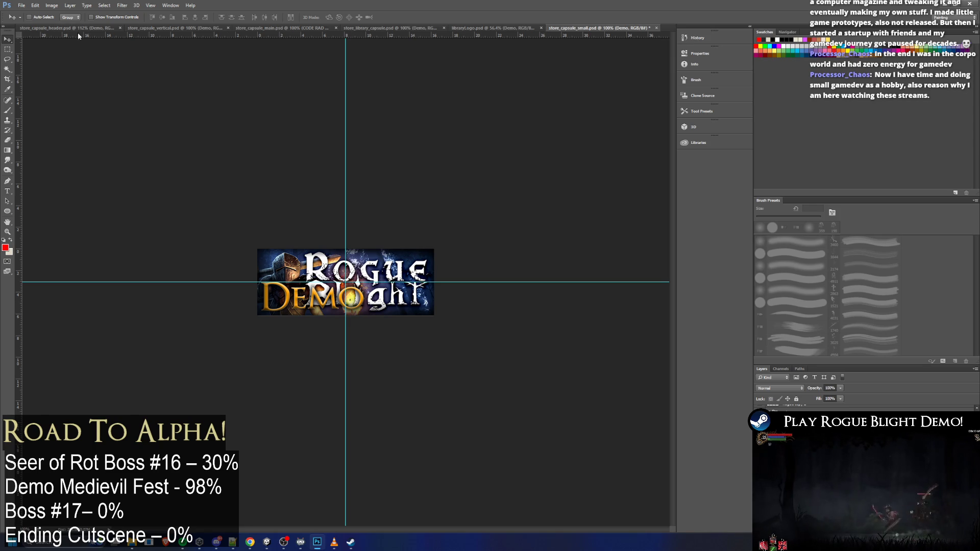
# Change the DEMO text size to 59 pt
pyautogui.click(7, 190)
pyautogui.click(334, 301)
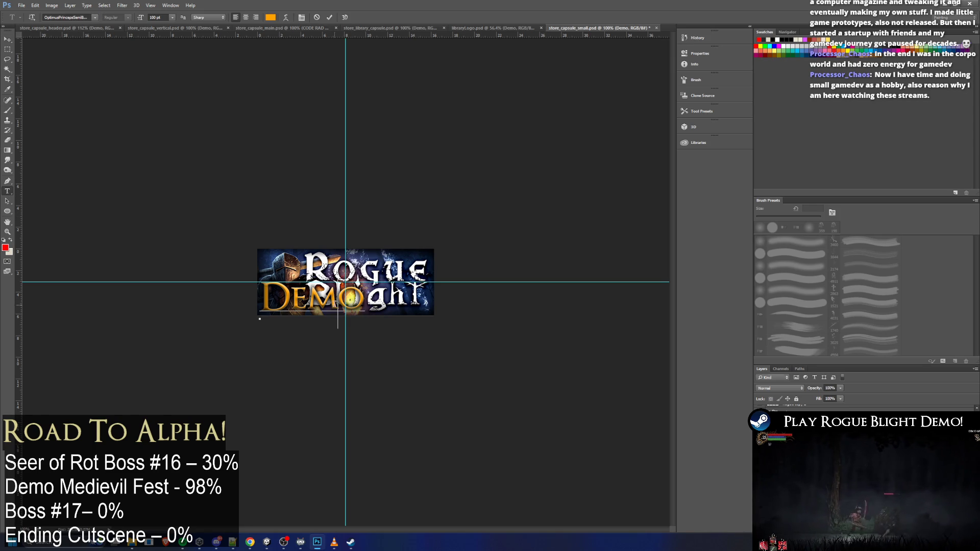
pyautogui.hotkey('ctrl', 'a')
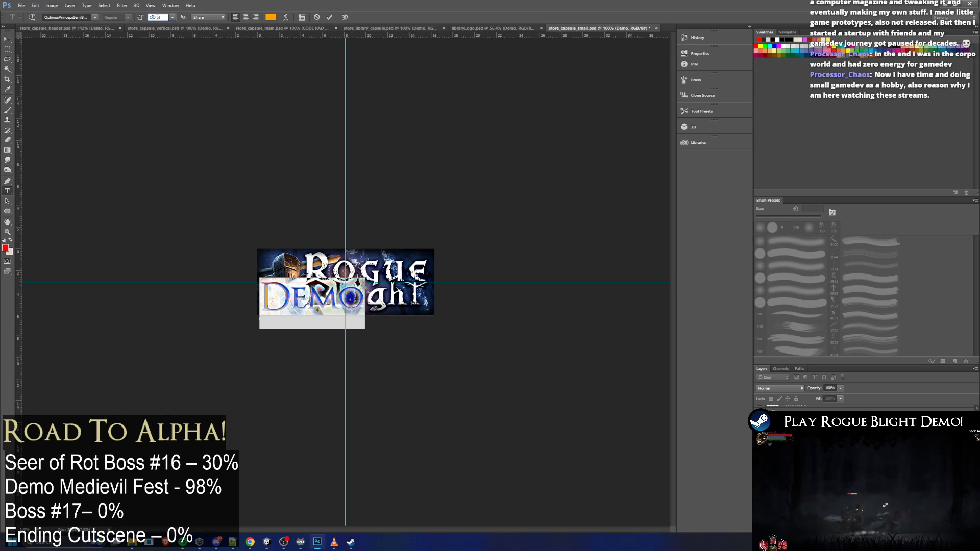
pyautogui.write('3')
pyautogui.press('Return')
pyautogui.write('35')
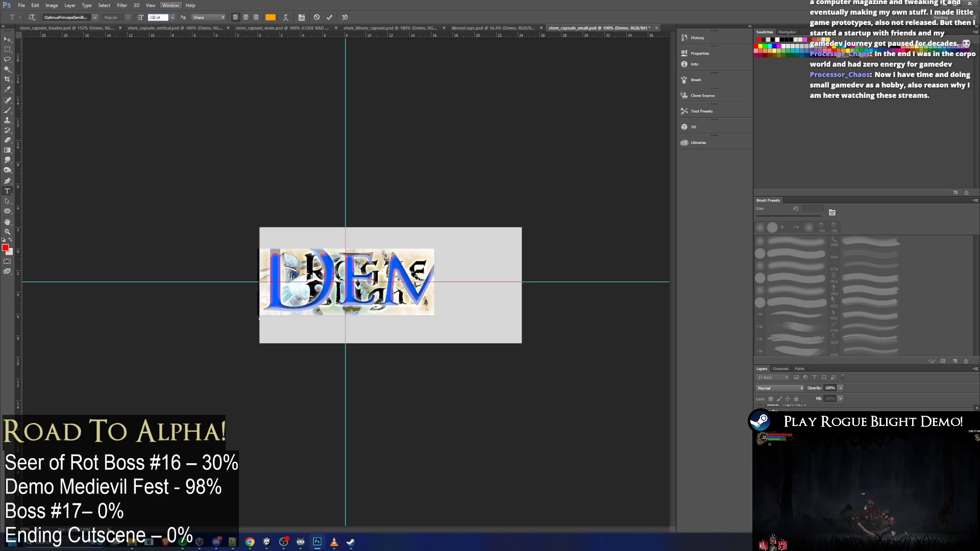
pyautogui.press('BackSpace')
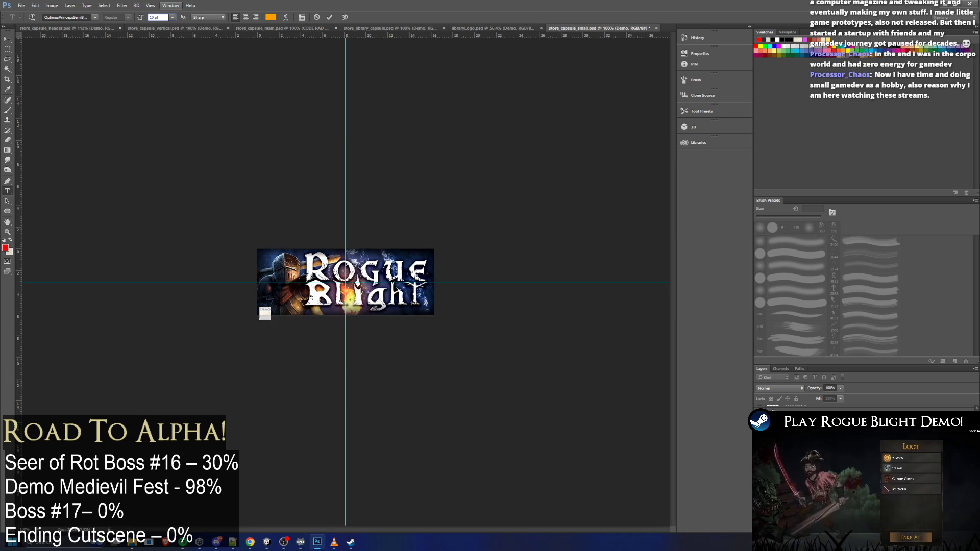
pyautogui.press('BackSpace')
pyautogui.write('59')
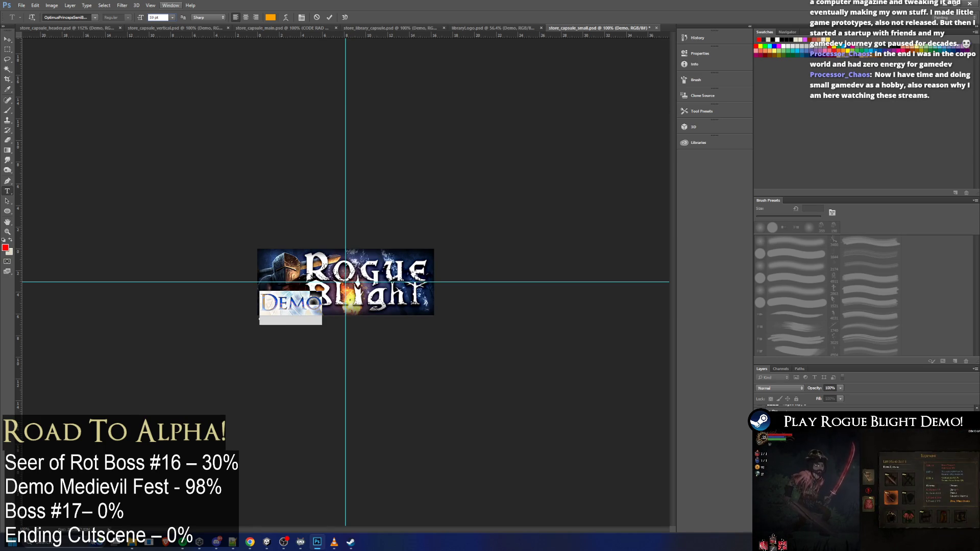
pyautogui.hotkey('ctrl', 'Return')
# Move the DEMO text onto the logo, then delete it
pyautogui.press('v')
pyautogui.moveTo(295, 313)
pyautogui.mouseDown()
pyautogui.moveTo(407, 318)
pyautogui.moveTo(403, 307)
pyautogui.mouseUp()
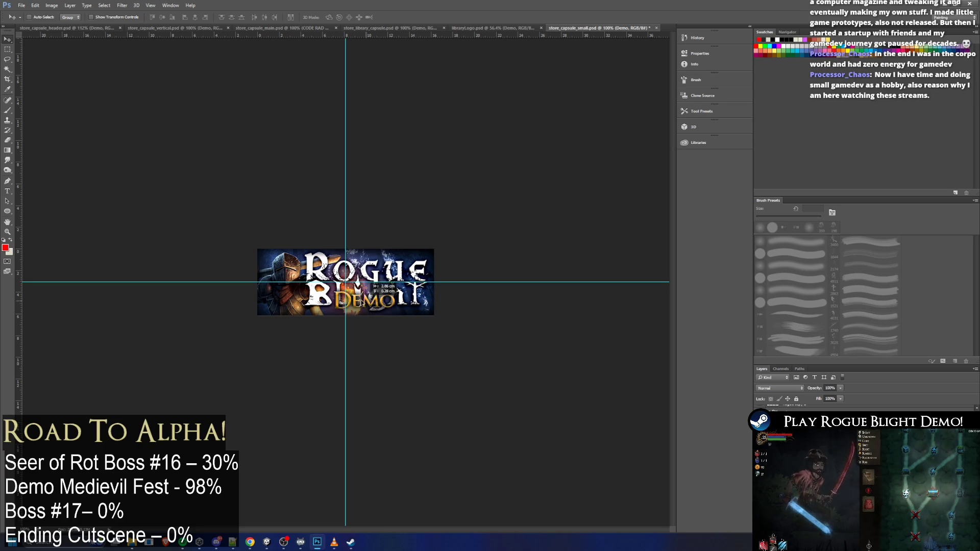
pyautogui.press('Delete')
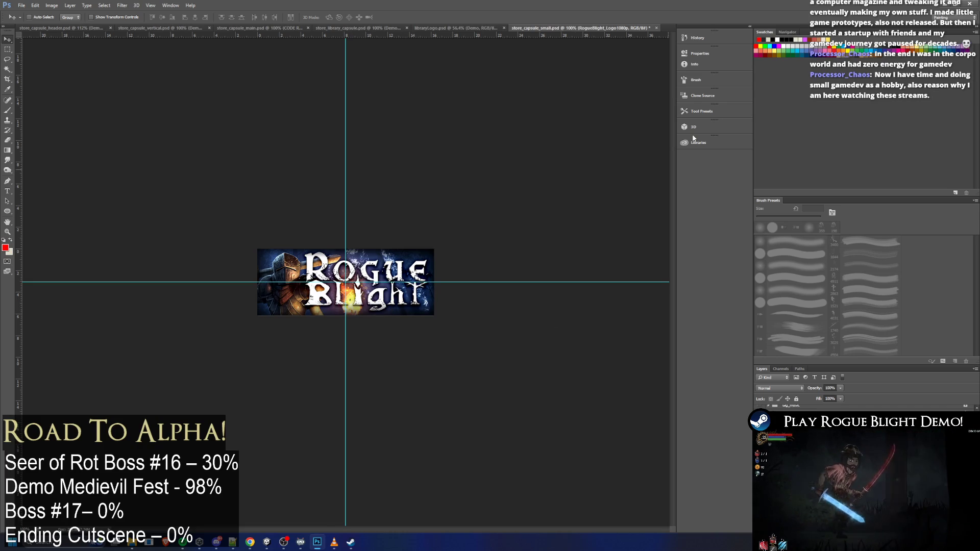
pyautogui.hotkey('alt', 'Tab')
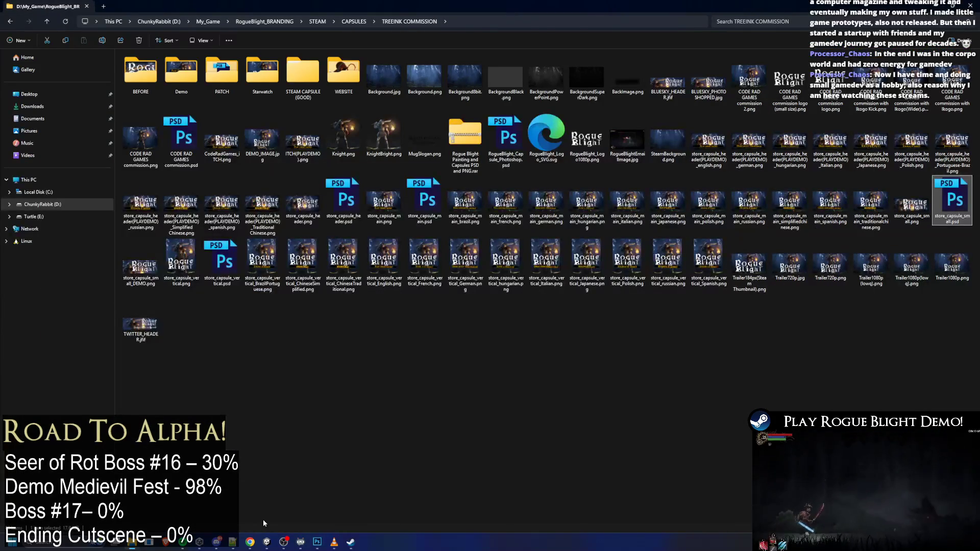
pyautogui.moveTo(250, 542)
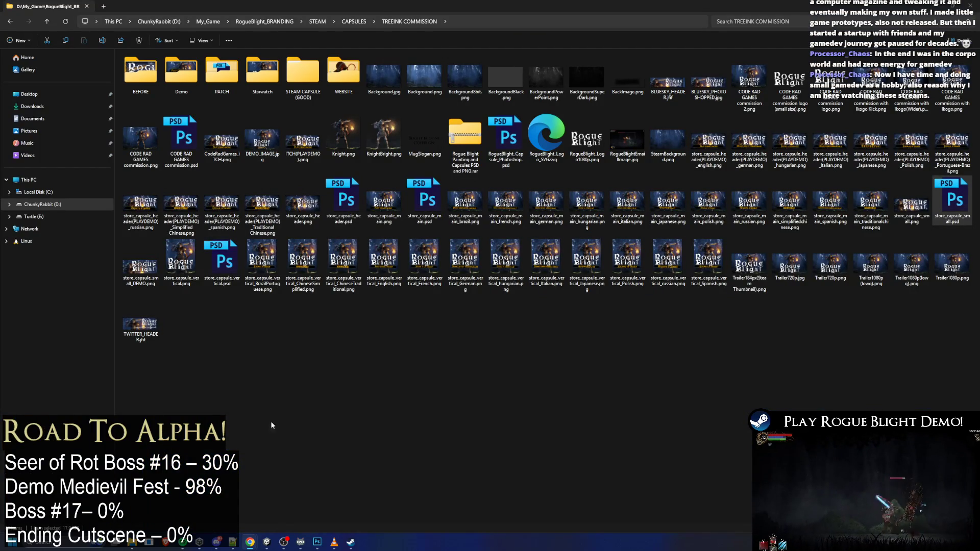
pyautogui.click(350, 542)
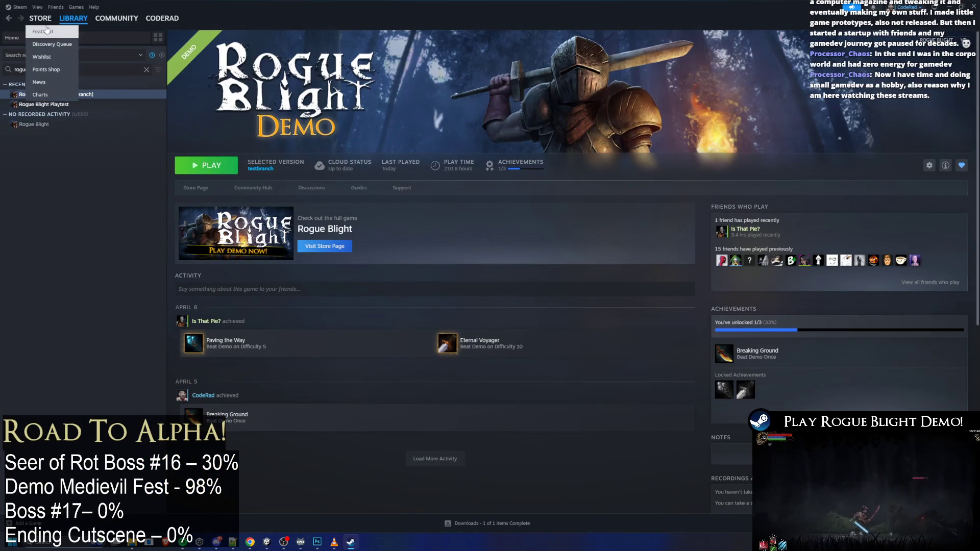
pyautogui.click(75, 26)
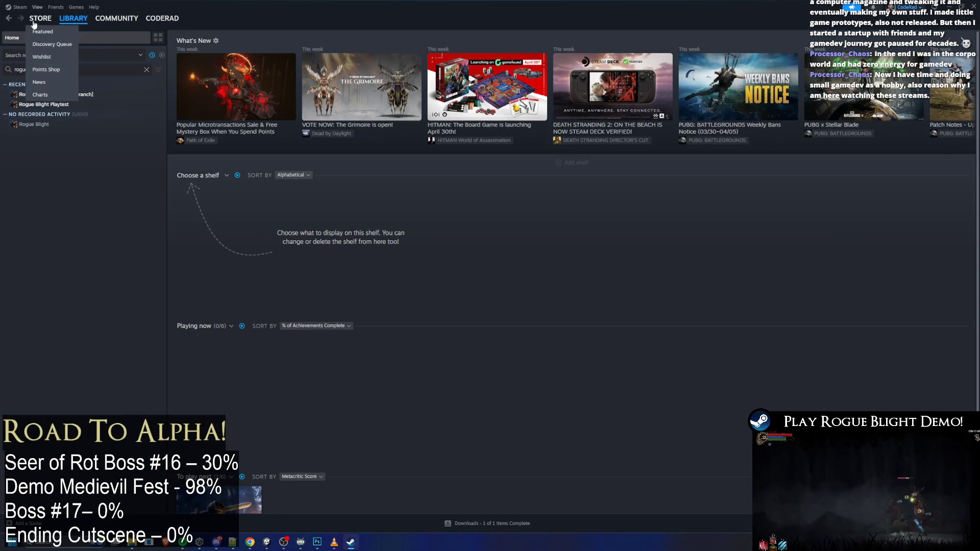
pyautogui.click(41, 19)
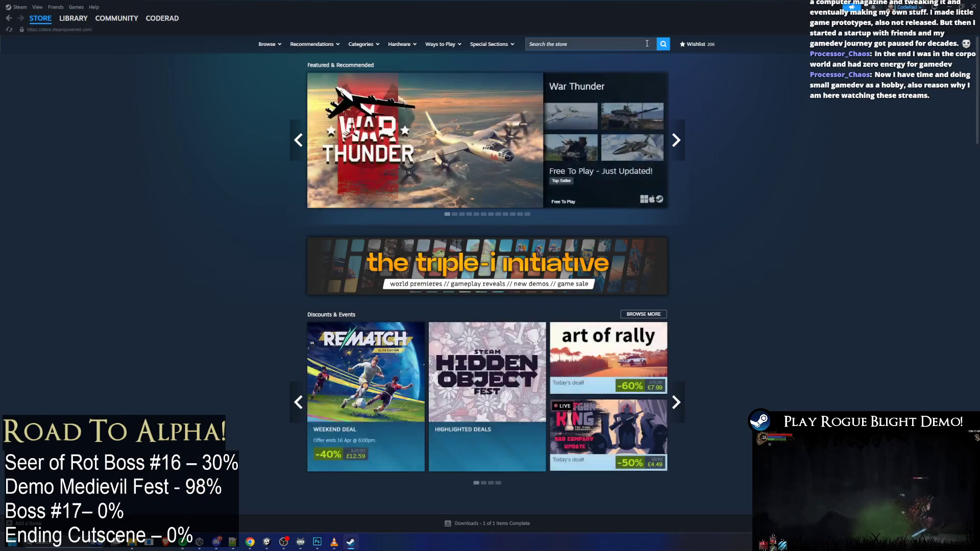
pyautogui.click(645, 44)
pyautogui.write('rogue blight')
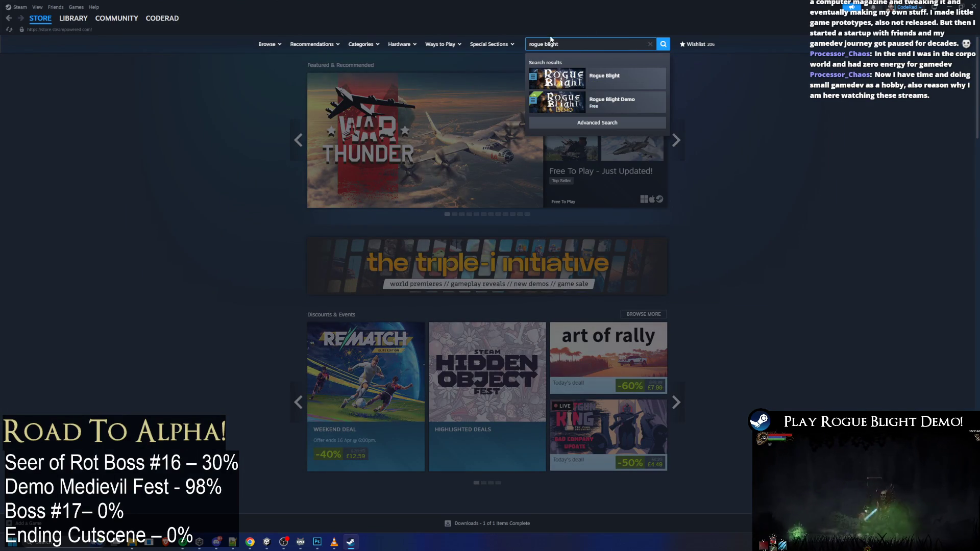
pyautogui.click(757, 120)
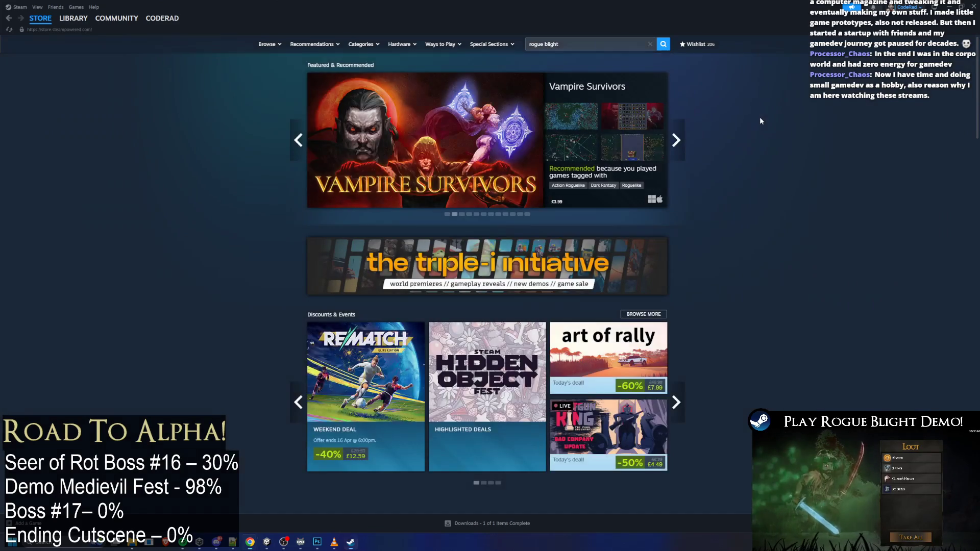
pyautogui.hotkey('alt', 'Tab')
pyautogui.click(684, 244)
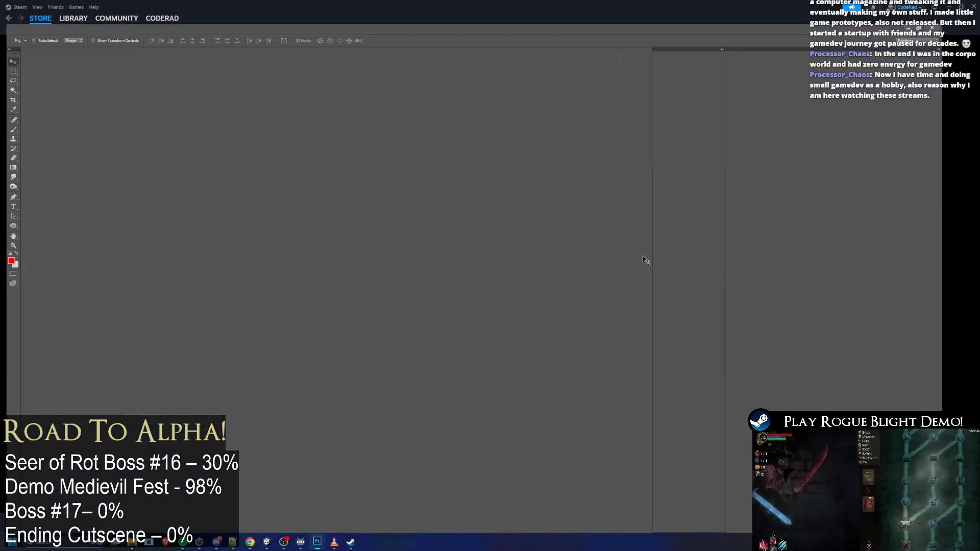
# Scale the Rogue Blight logo to about 76% and nudge it slightly right
pyautogui.hotkey('ctrl', 't')
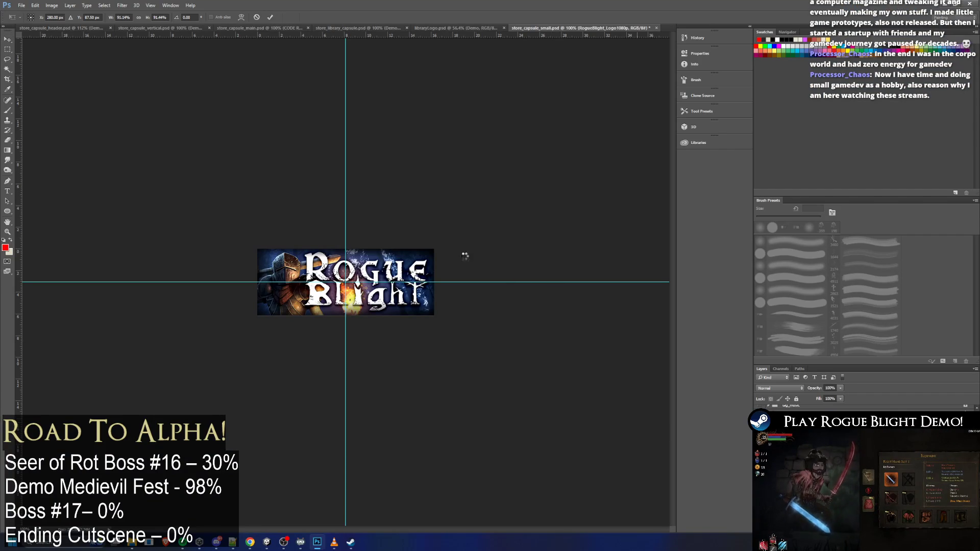
pyautogui.moveTo(446, 238)
pyautogui.mouseDown()
pyautogui.moveTo(406, 264)
pyautogui.moveTo(419, 253)
pyautogui.mouseUp()
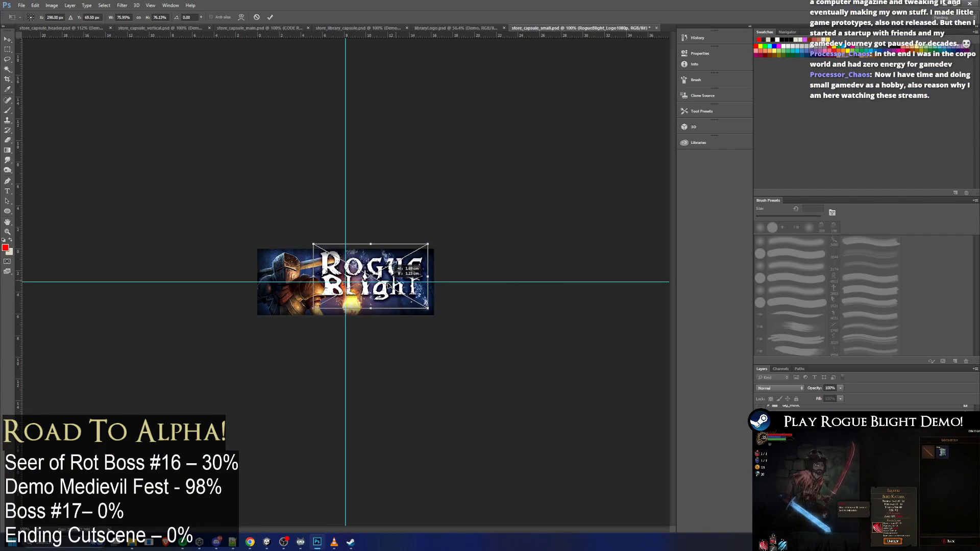
pyautogui.moveTo(384, 287); pyautogui.dragTo(388, 287)
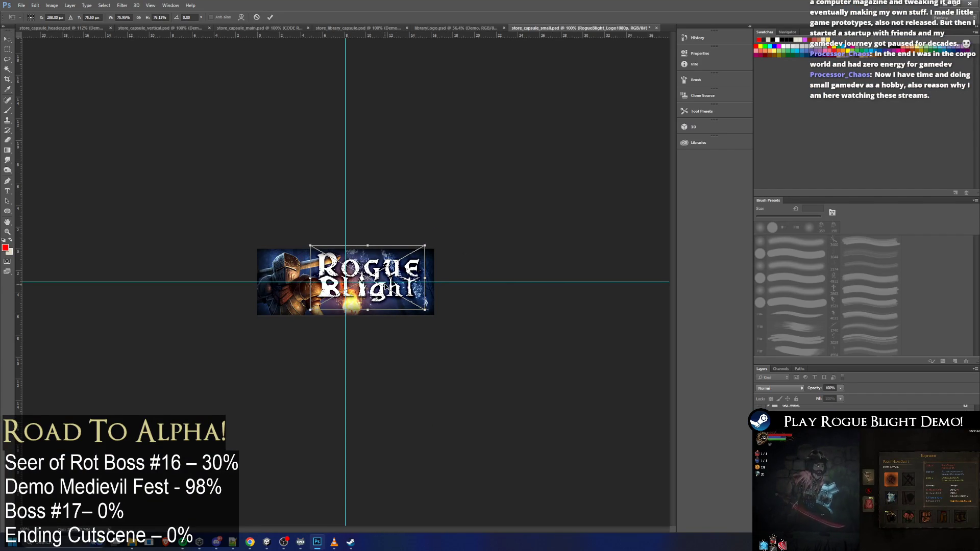
pyautogui.press('Return')
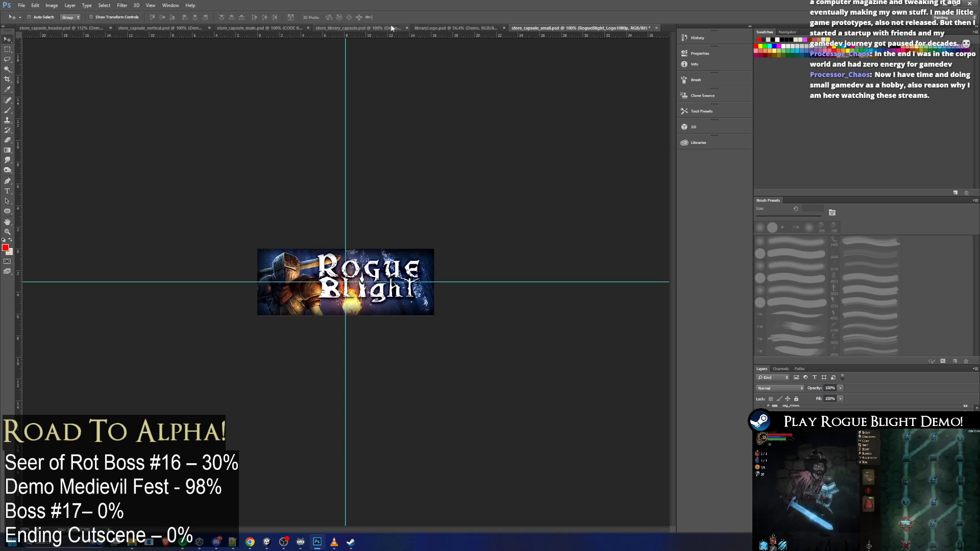
# Duplicate libraryLogo.psd's Demo layer into store_capsule_small.psd and place it on the capsule
pyautogui.click(432, 28)
pyautogui.rightClick(780, 410)
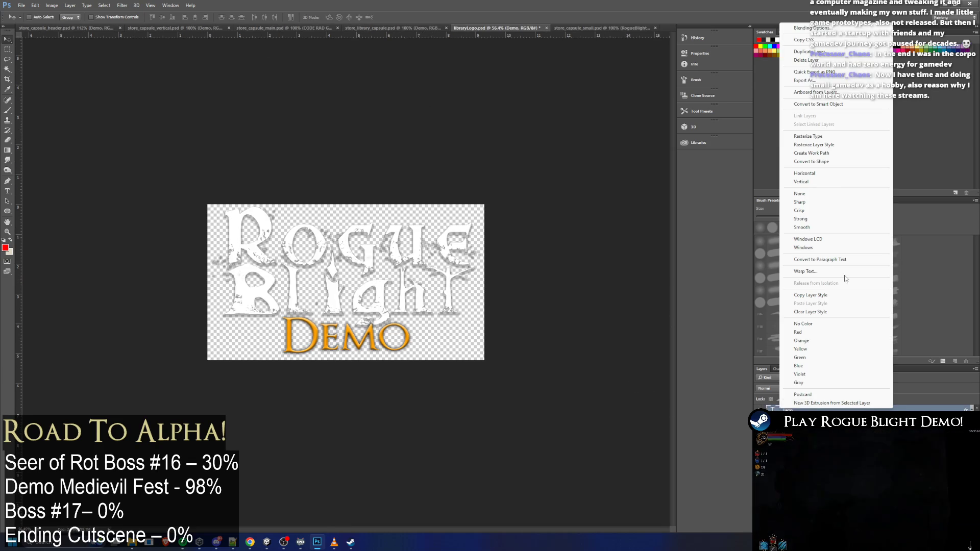
pyautogui.click(807, 51)
pyautogui.click(487, 201)
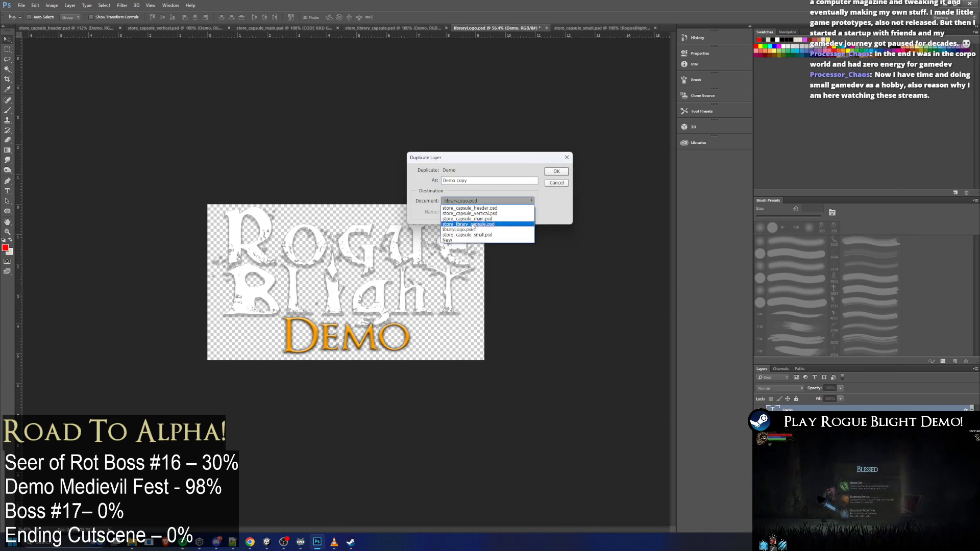
pyautogui.click(467, 235)
pyautogui.click(556, 172)
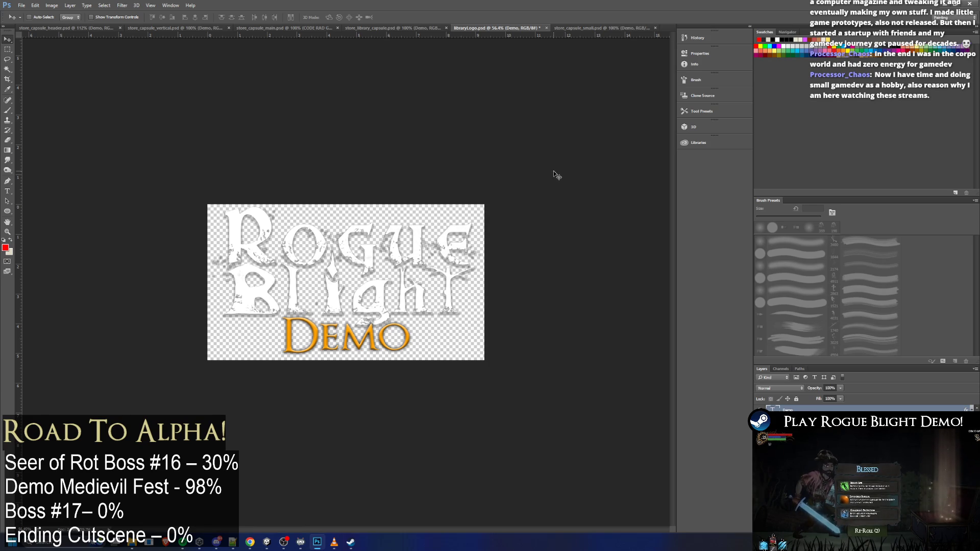
pyautogui.click(600, 27)
pyautogui.moveTo(486, 199)
pyautogui.mouseDown()
pyautogui.moveTo(438, 291)
pyautogui.moveTo(439, 220)
pyautogui.moveTo(378, 233)
pyautogui.moveTo(399, 269)
pyautogui.mouseUp()
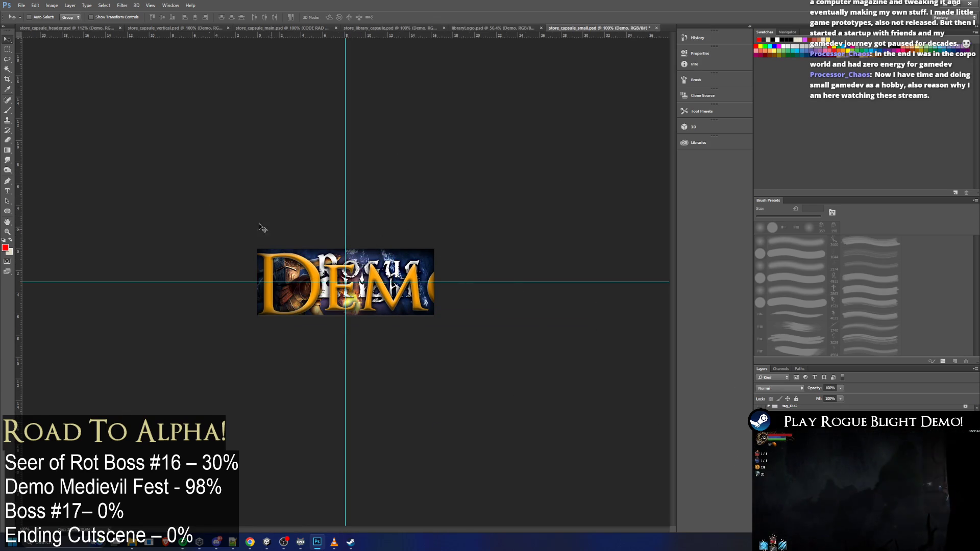
# Shrink the DEMO layer to about 90%, discard a stamped layer, then scale DEMO to about 94%
pyautogui.press('t')
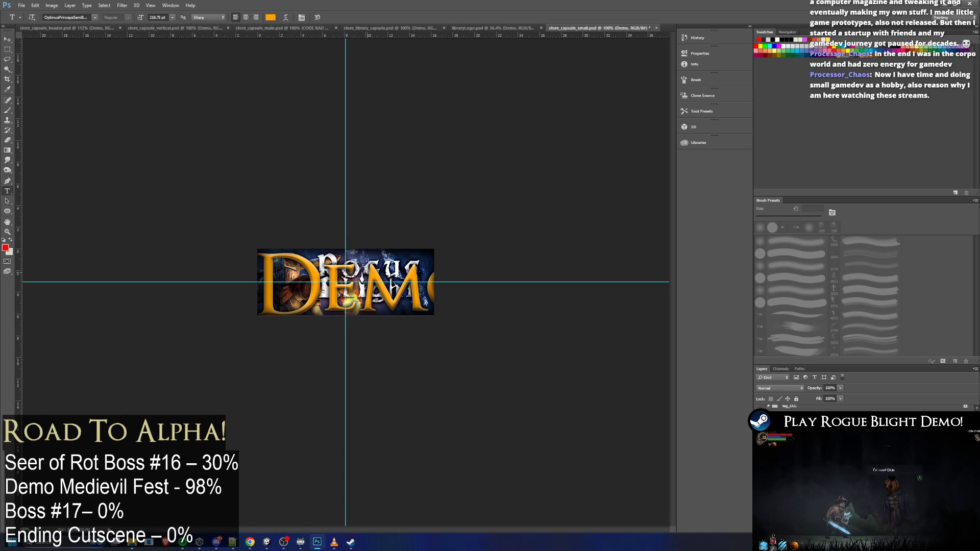
pyautogui.press('v')
pyautogui.hotkey('ctrl', 't')
pyautogui.moveTo(481, 245)
pyautogui.mouseDown()
pyautogui.moveTo(342, 303)
pyautogui.moveTo(430, 276)
pyautogui.moveTo(324, 307)
pyautogui.moveTo(331, 288)
pyautogui.moveTo(425, 302)
pyautogui.moveTo(399, 298)
pyautogui.mouseUp()
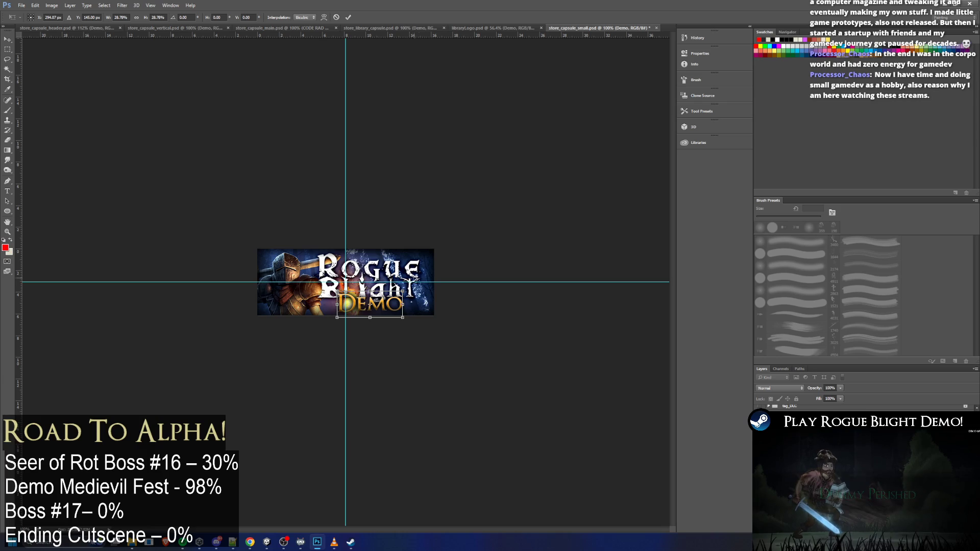
pyautogui.press('Return')
pyautogui.hotkey('ctrl', 'shift', 'alt', 'e')
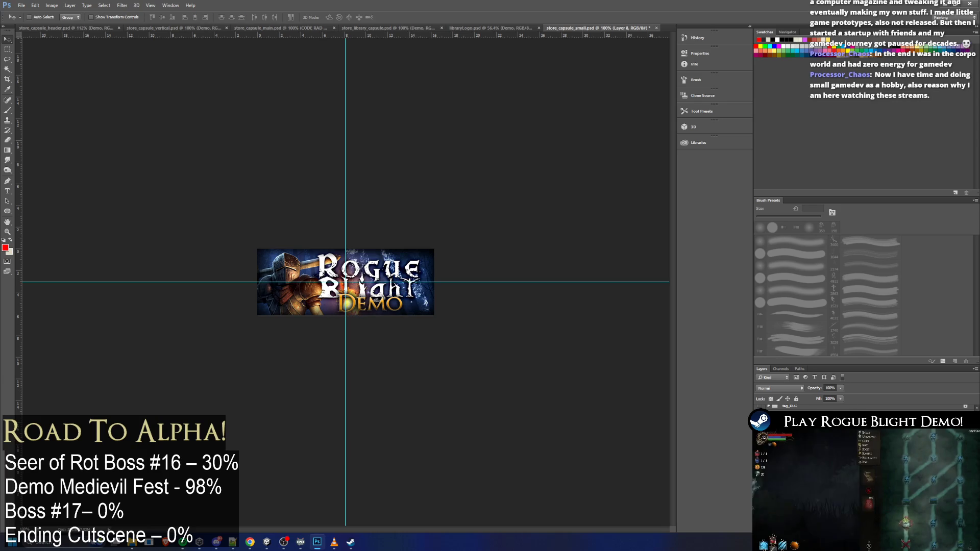
pyautogui.press('Delete')
pyautogui.hotkey('alt', '[')
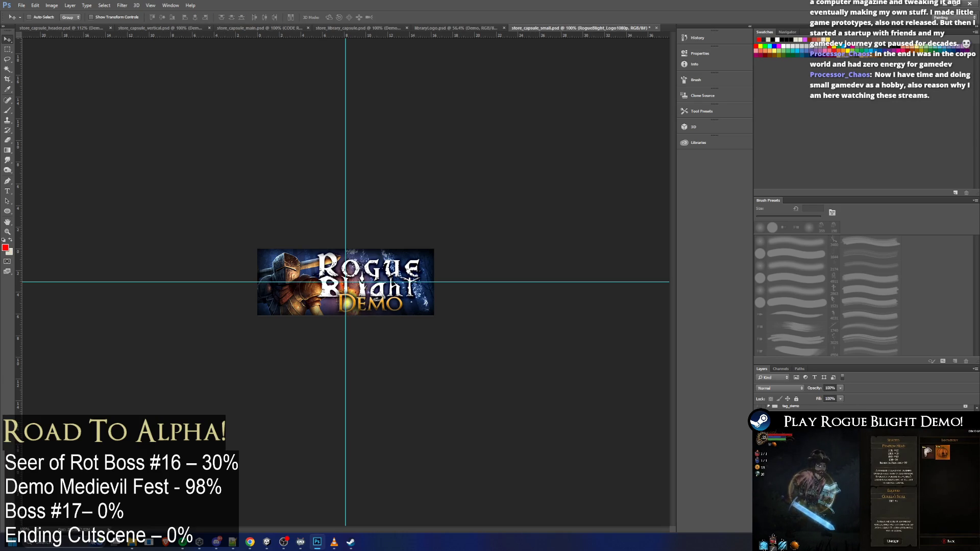
pyautogui.hotkey('alt', '[')
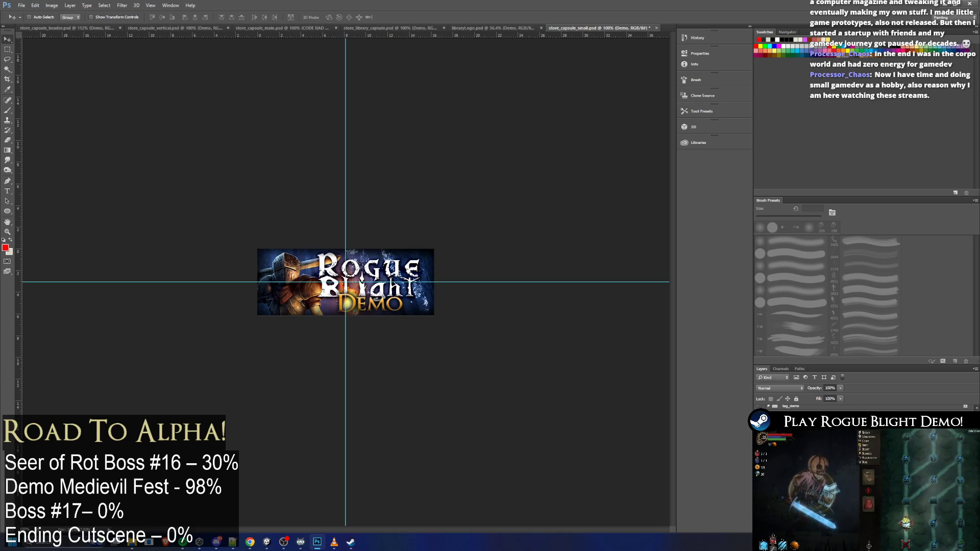
pyautogui.hotkey('ctrl', 't')
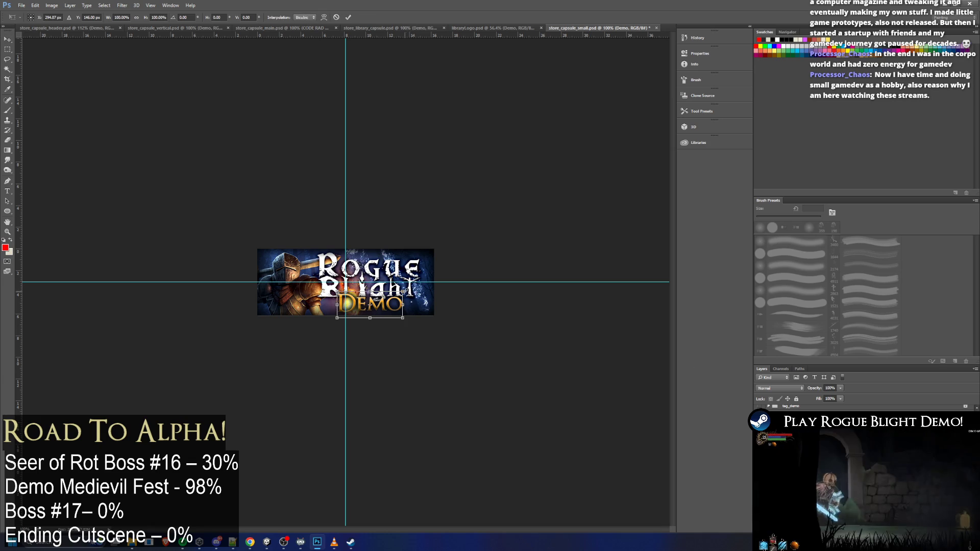
pyautogui.moveTo(403, 292); pyautogui.dragTo(398, 294)
pyautogui.press('Return')
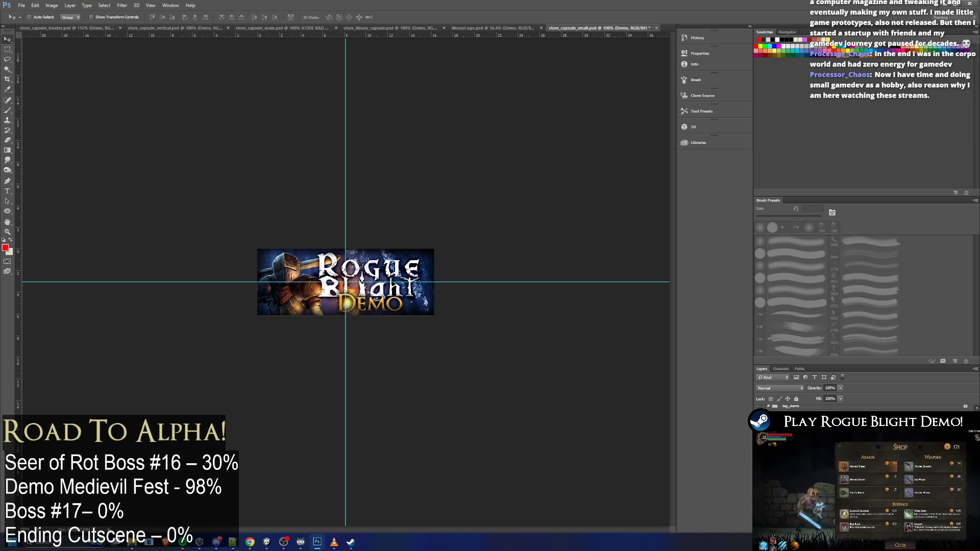
# Set the DEMO text to 55 pt and nudge it up into place
pyautogui.click(13, 191)
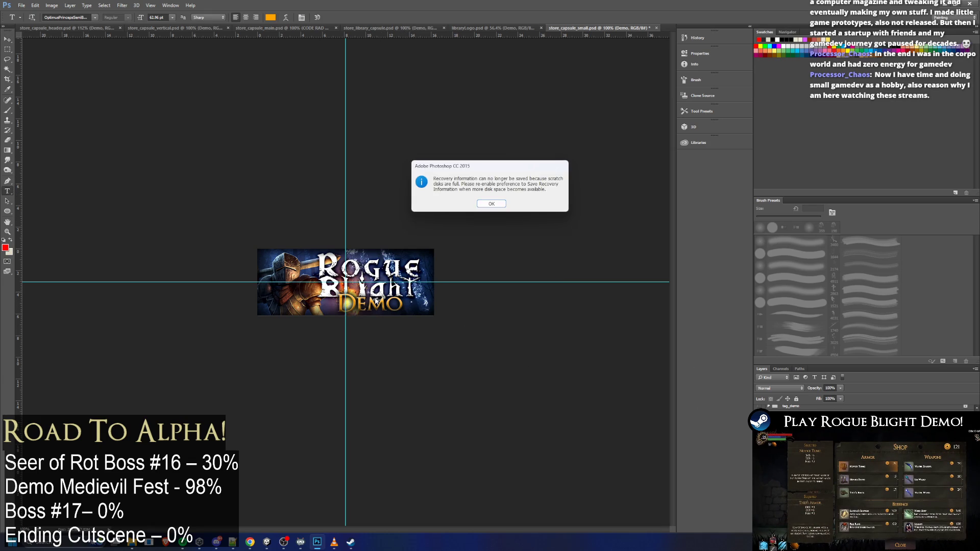
pyautogui.click(491, 204)
pyautogui.doubleClick(369, 305)
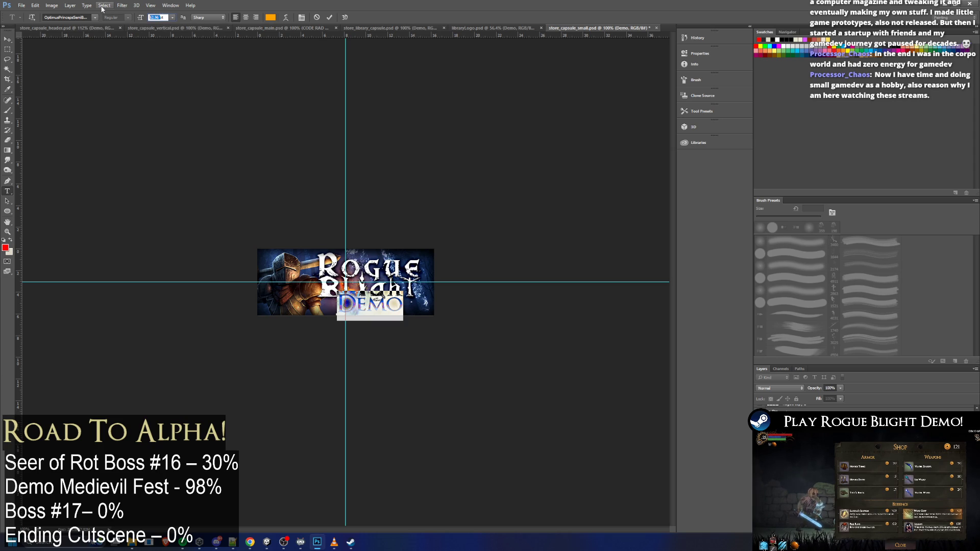
pyautogui.write('50')
pyautogui.press('Return')
pyautogui.press('Up')
pyautogui.press('Up')
pyautogui.press('Up')
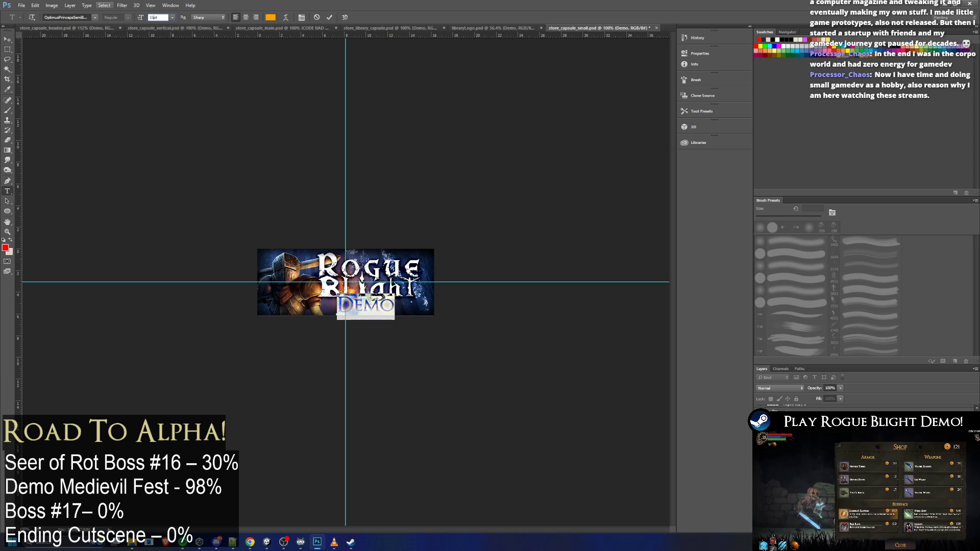
pyautogui.hotkey('ctrl', 'Return')
pyautogui.press('v')
pyautogui.press('Up')
# Dismiss the scratch-disk error and close the library capsule document
pyautogui.click(468, 201)
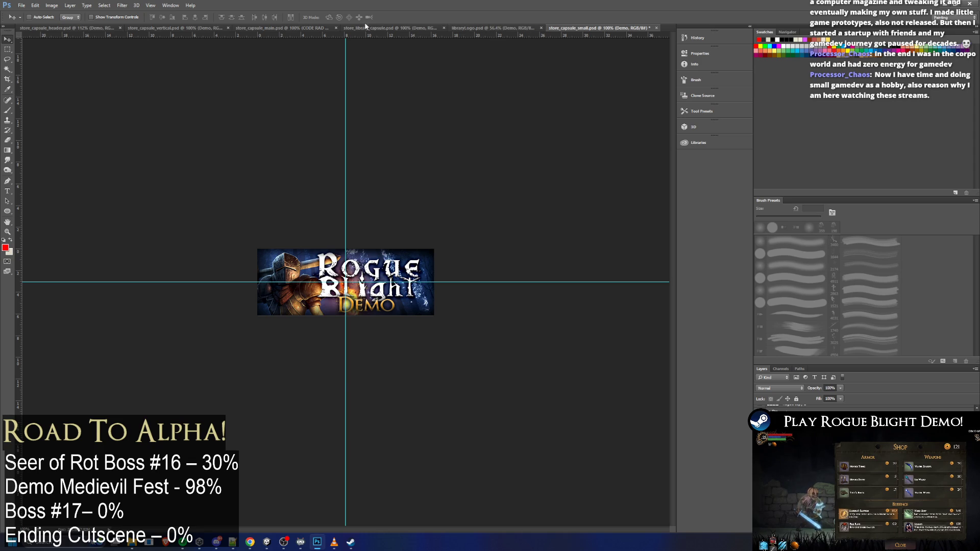
pyautogui.click(367, 26)
pyautogui.hotkey('ctrl', 'w')
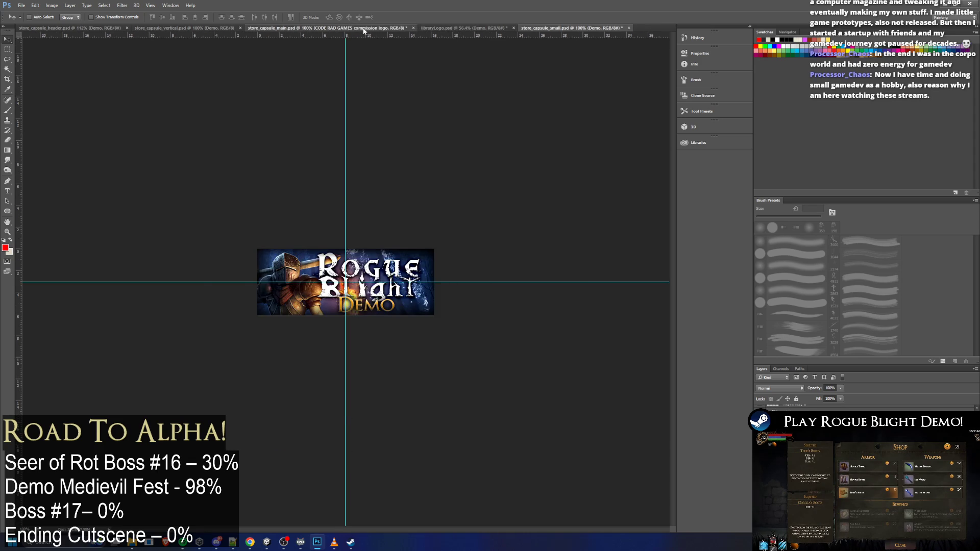
# Close store_capsule_main without saving its changes
pyautogui.click(364, 28)
pyautogui.click(414, 28)
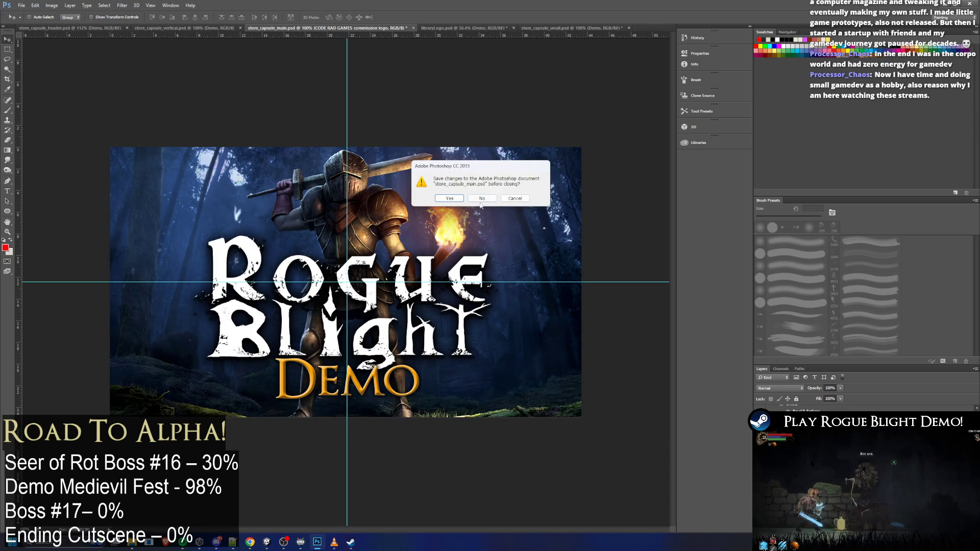
pyautogui.click(481, 199)
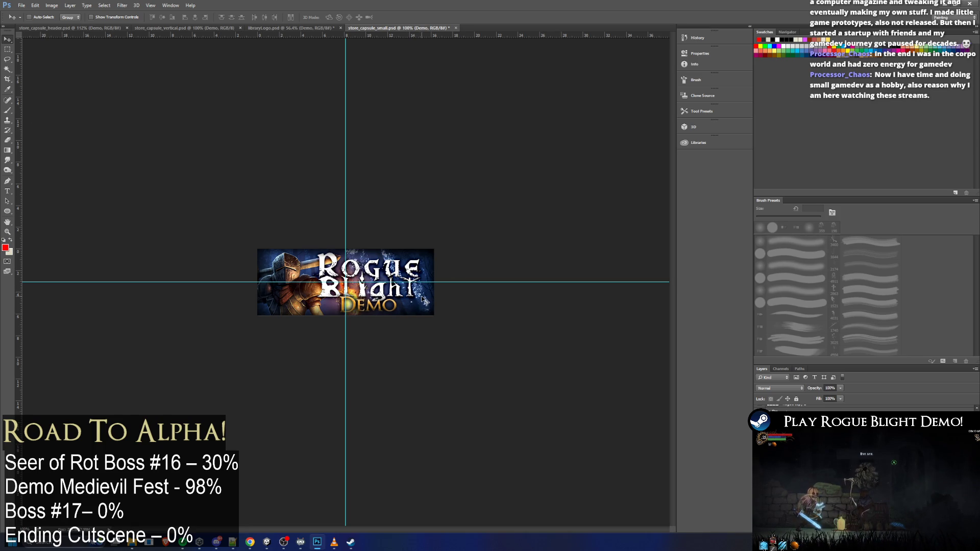
# Check the DEMO text beneath the title, adjusting the view, and return to the Move tool
pyautogui.doubleClick(370, 305)
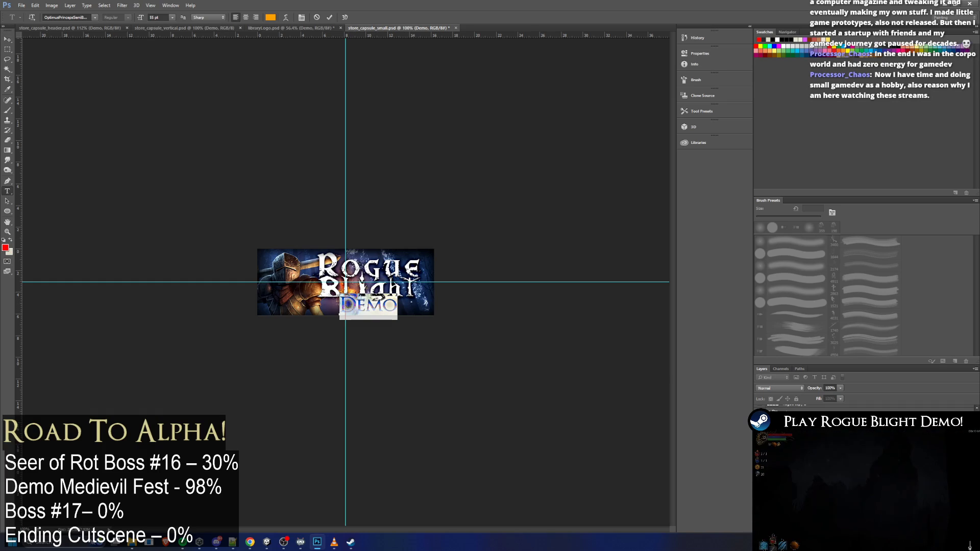
pyautogui.press('Escape')
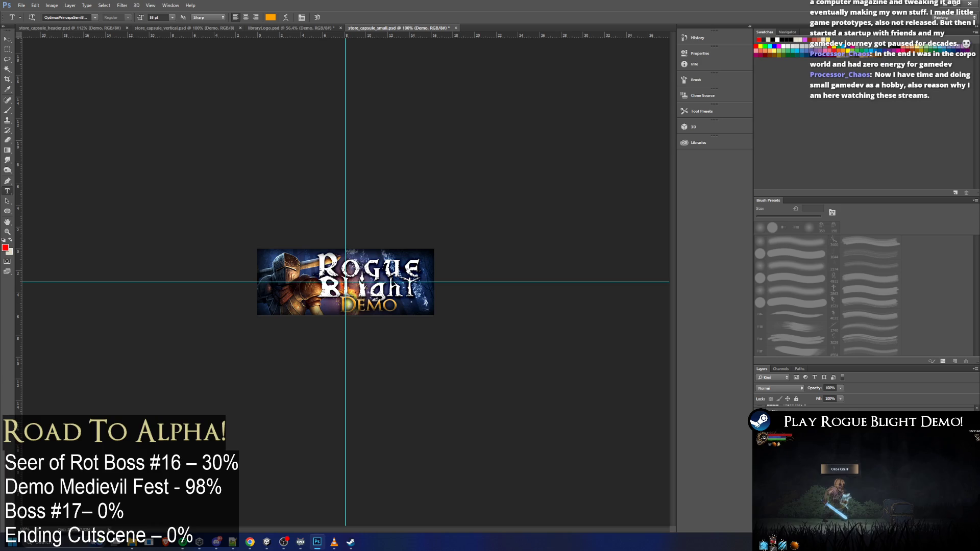
pyautogui.press('h')
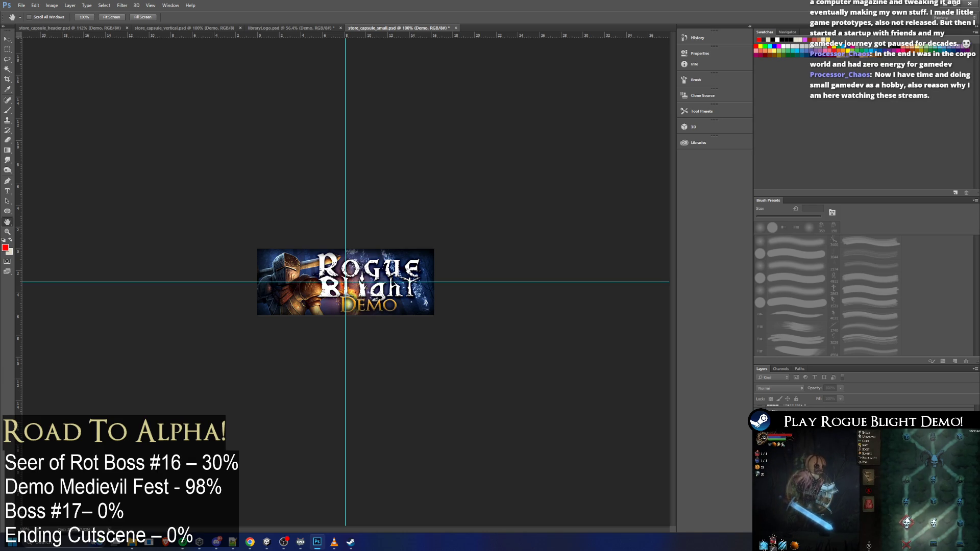
pyautogui.press('t')
pyautogui.scroll(5, 356, 364)
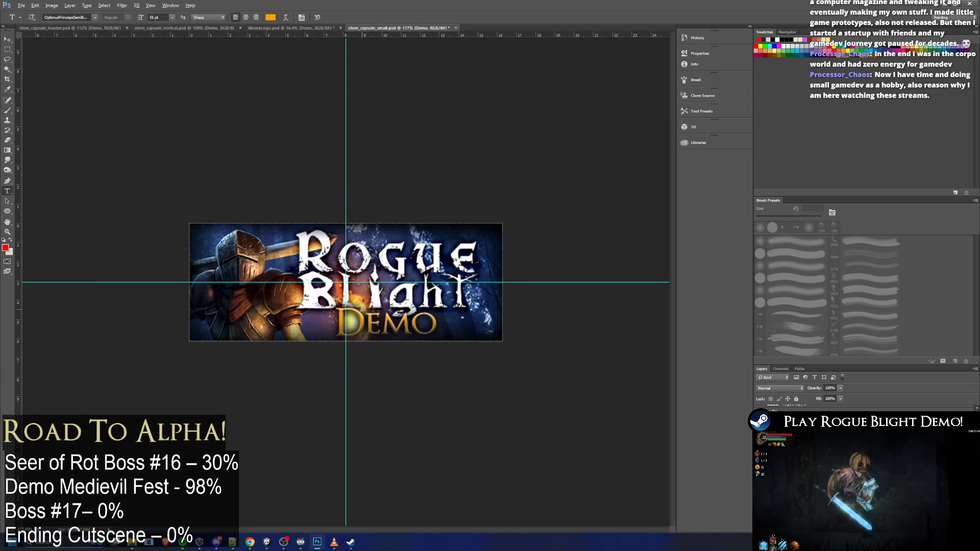
pyautogui.scroll(-3, 356, 363)
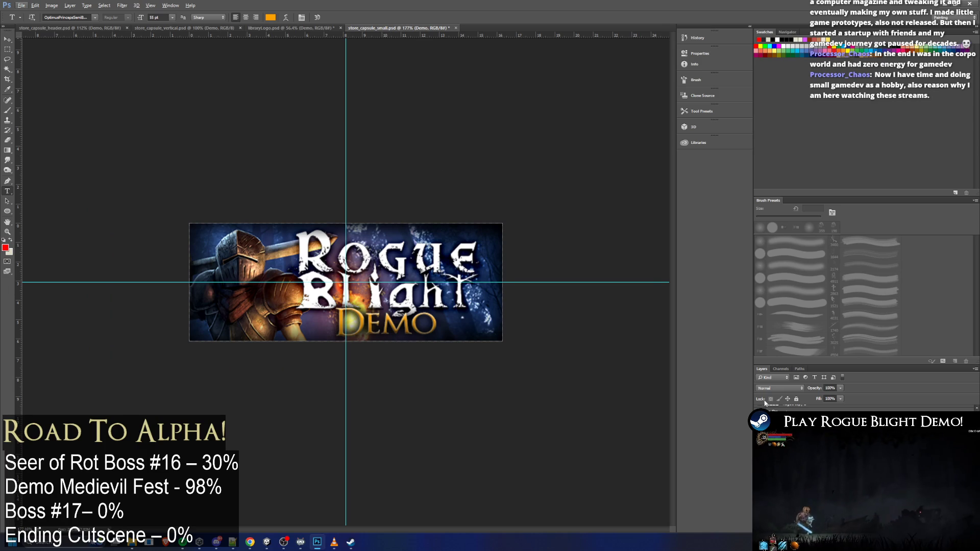
pyautogui.press('v')
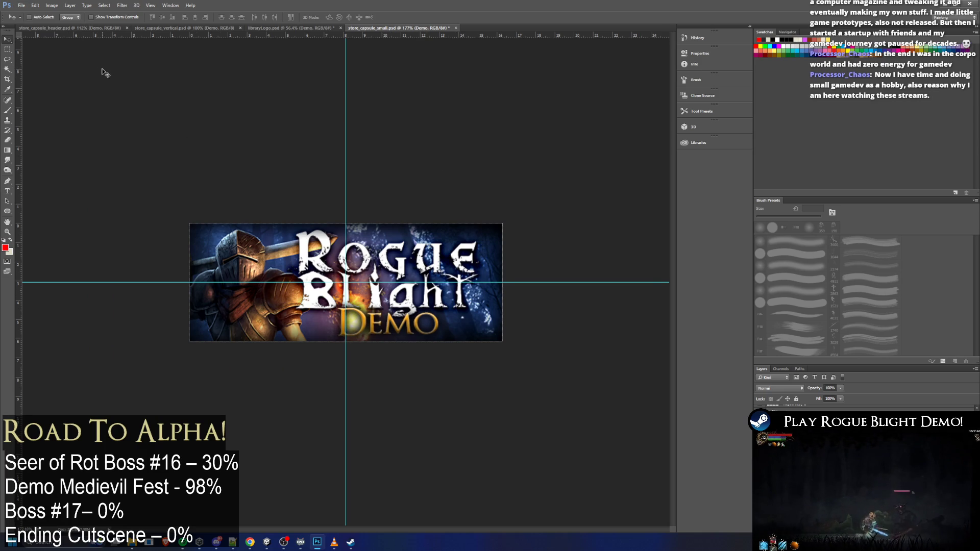
# Save over store_capsule_small.psd in STEAM CAPSULE (GOOD) › Normal(Demo), accepting compatibility options
pyautogui.click(22, 7)
pyautogui.click(381, 162)
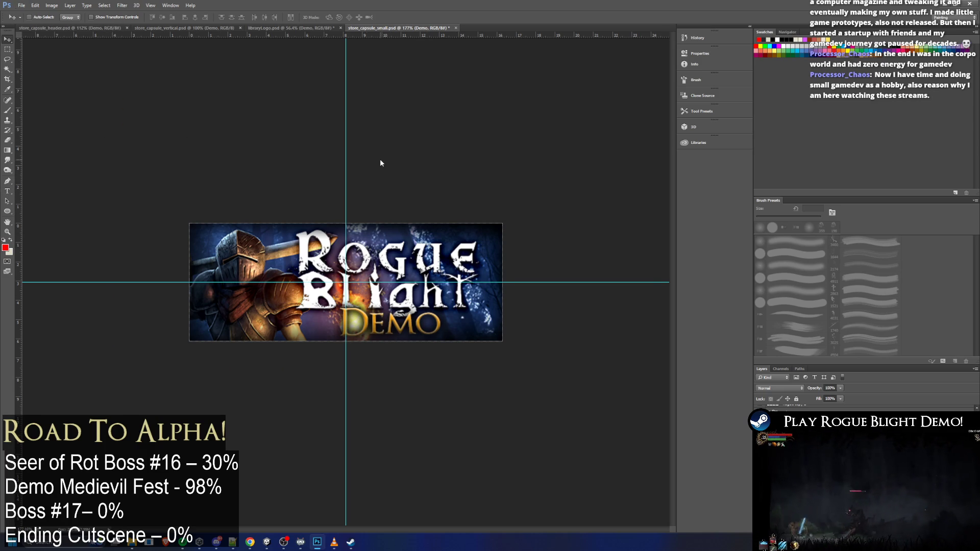
pyautogui.click(21, 5)
pyautogui.click(61, 90)
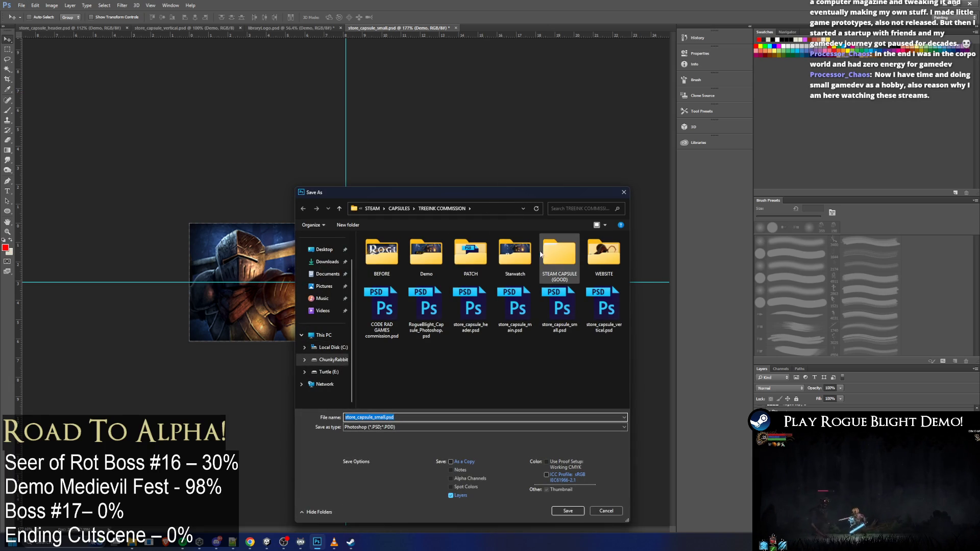
pyautogui.click(556, 255)
pyautogui.press('Return')
pyautogui.doubleClick(534, 268)
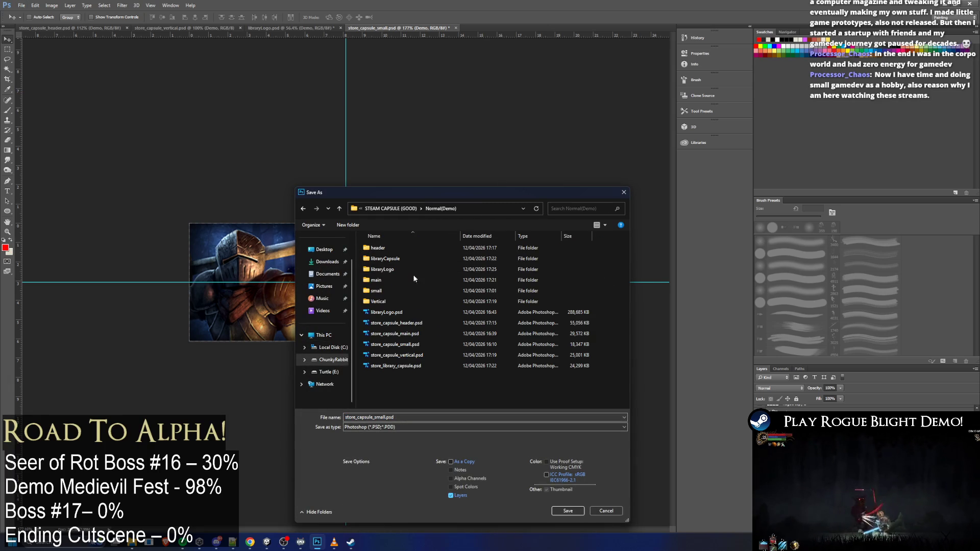
pyautogui.click(562, 512)
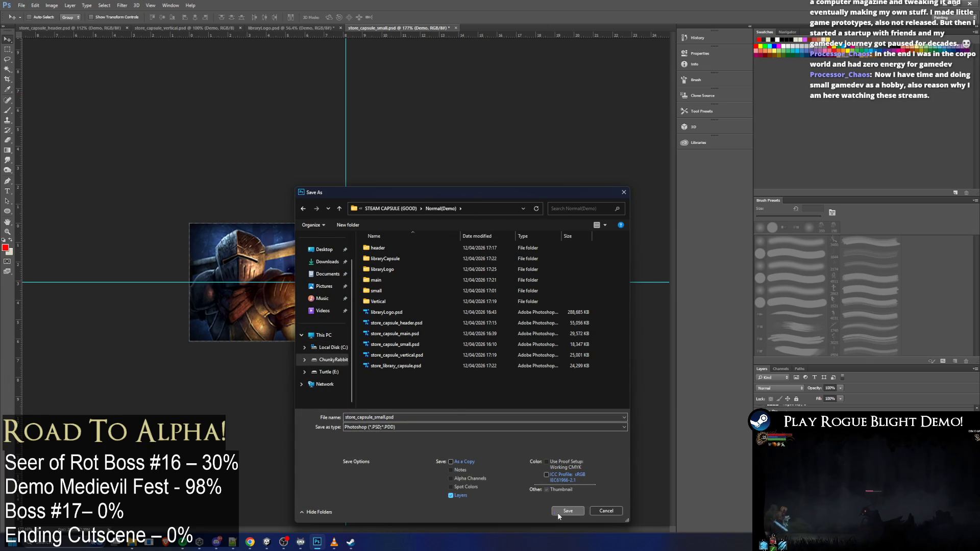
pyautogui.click(512, 274)
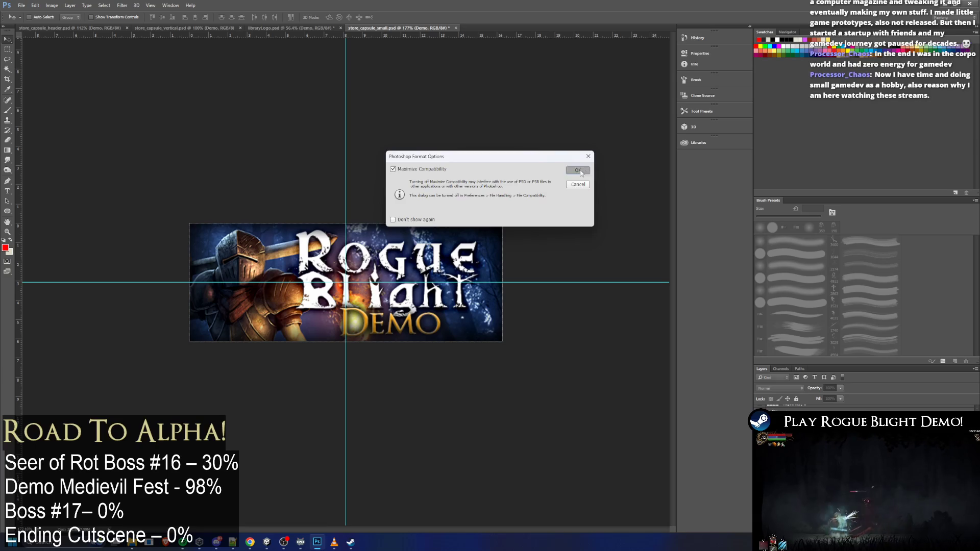
pyautogui.click(577, 172)
# Export the capsule as store_capsule_small.png into the small folder, replacing the existing file
pyautogui.click(22, 5)
pyautogui.moveTo(56, 116)
pyautogui.click(153, 117)
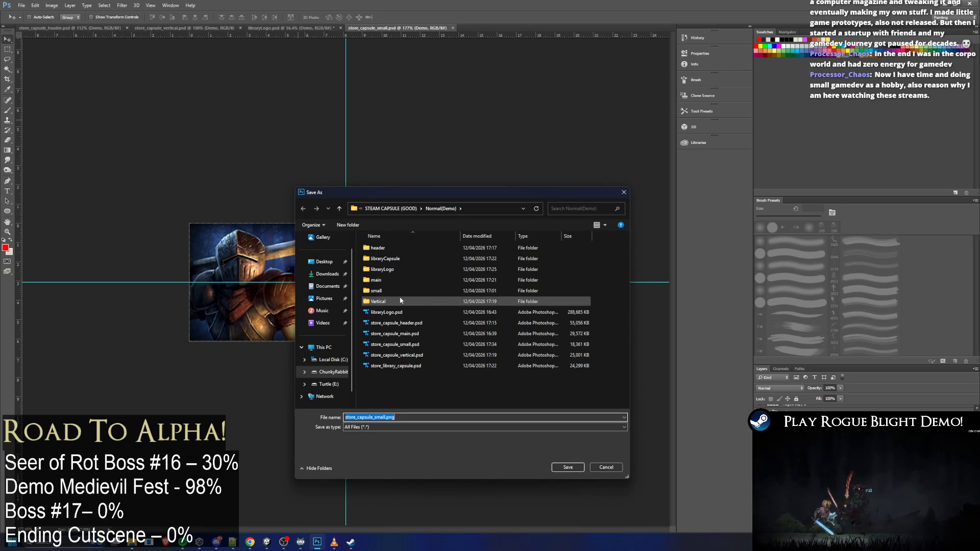
pyautogui.doubleClick(396, 290)
pyautogui.press('Return')
pyautogui.click(518, 267)
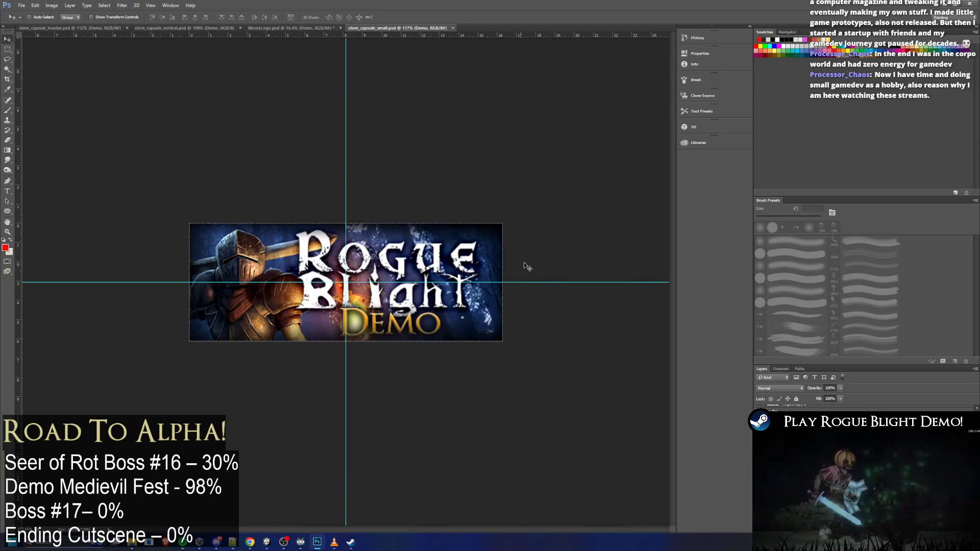
pyautogui.hotkey('alt', 'Tab')
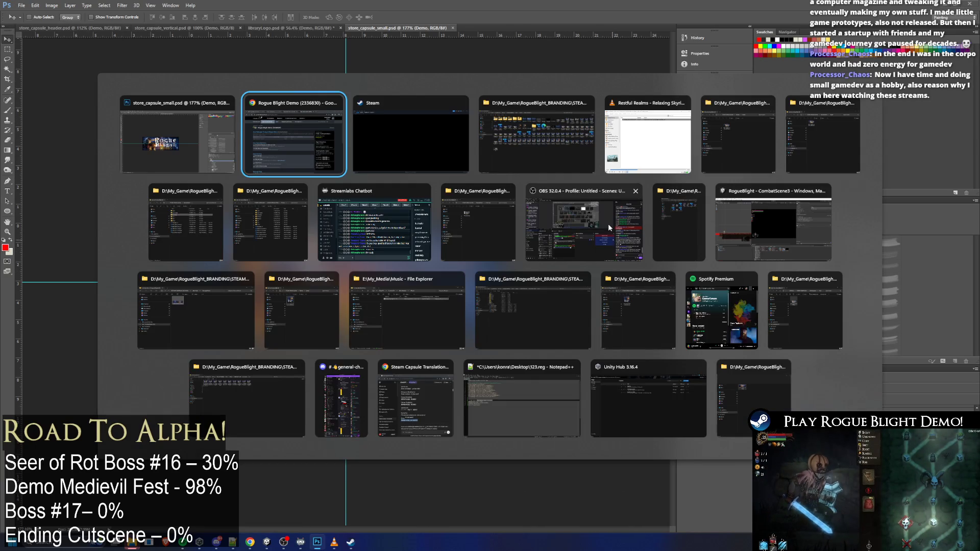
# Bring File Explorer to full screen and select the exported capsule PNG
pyautogui.press('Escape')
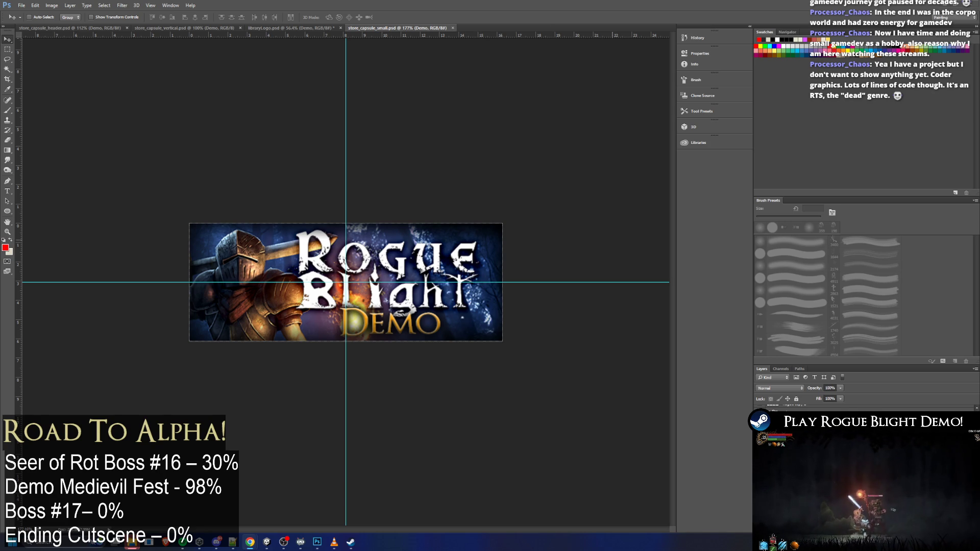
pyautogui.click(948, 5)
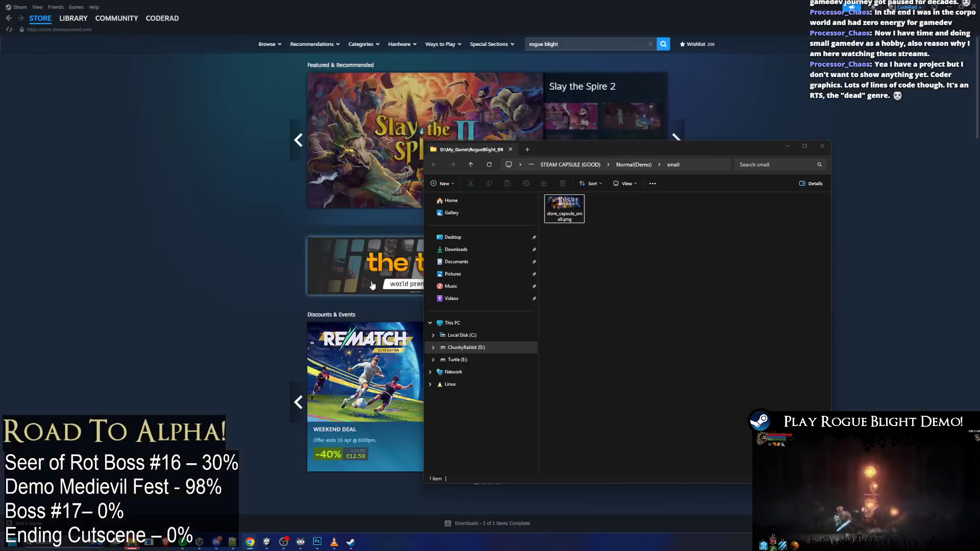
pyautogui.doubleClick(630, 148)
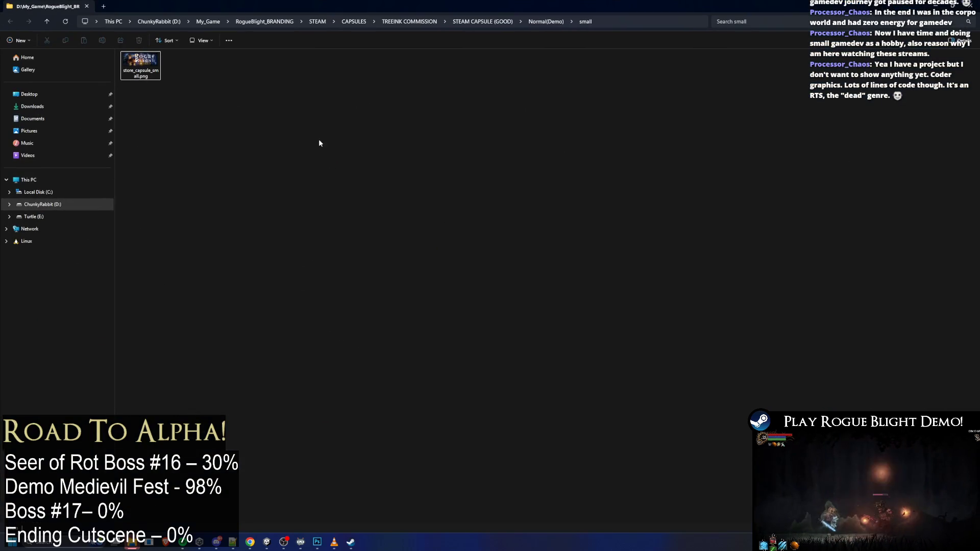
pyautogui.keyDown('ctrl'); pyautogui.scroll(4, 310, 135); pyautogui.keyUp('ctrl')
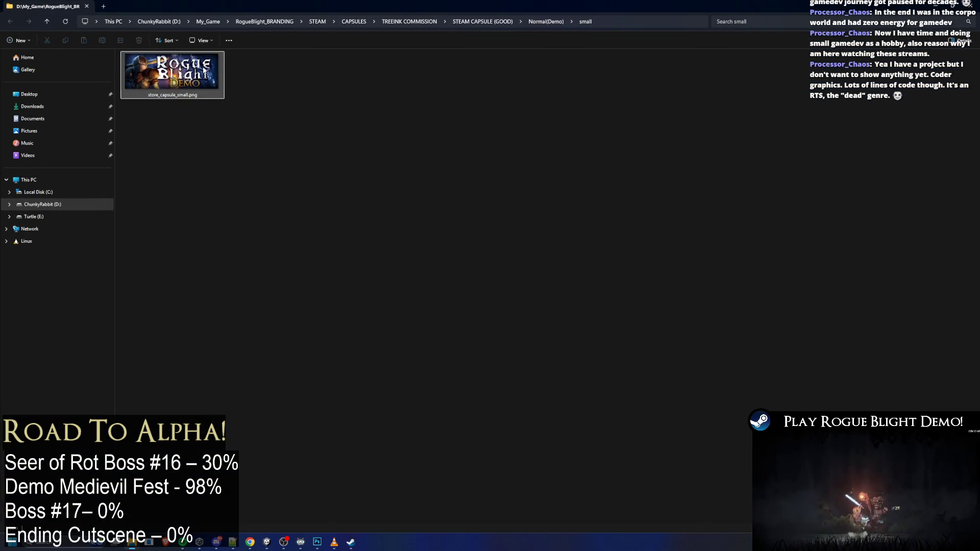
pyautogui.click(203, 80)
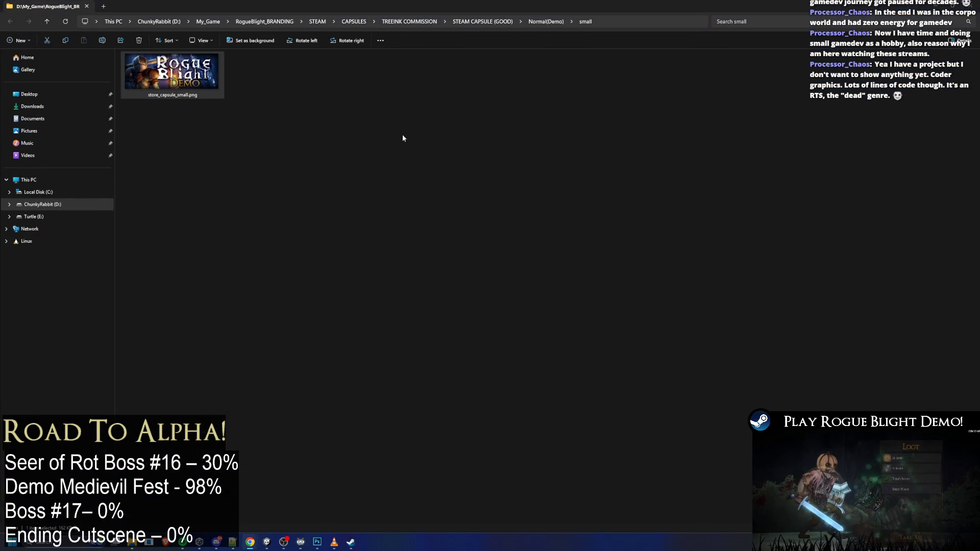
# Jump up to Normal(Demo) via the address bar and open the Vertical folder
pyautogui.click(510, 22)
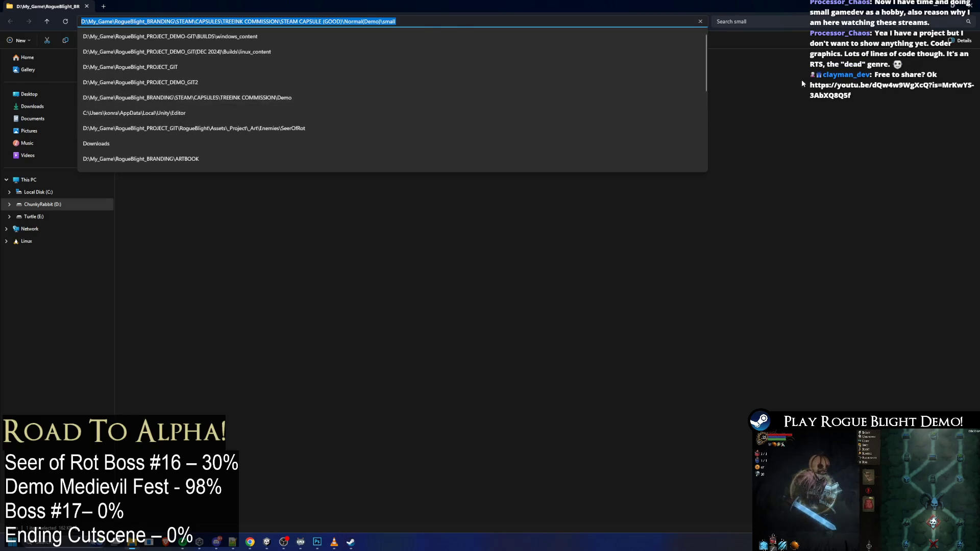
pyautogui.click(758, 81)
pyautogui.click(547, 21)
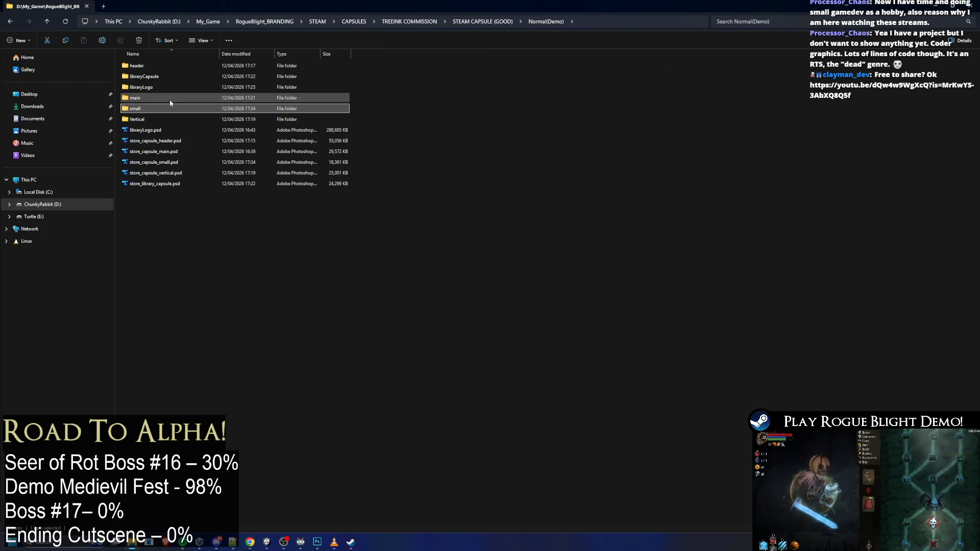
pyautogui.doubleClick(153, 119)
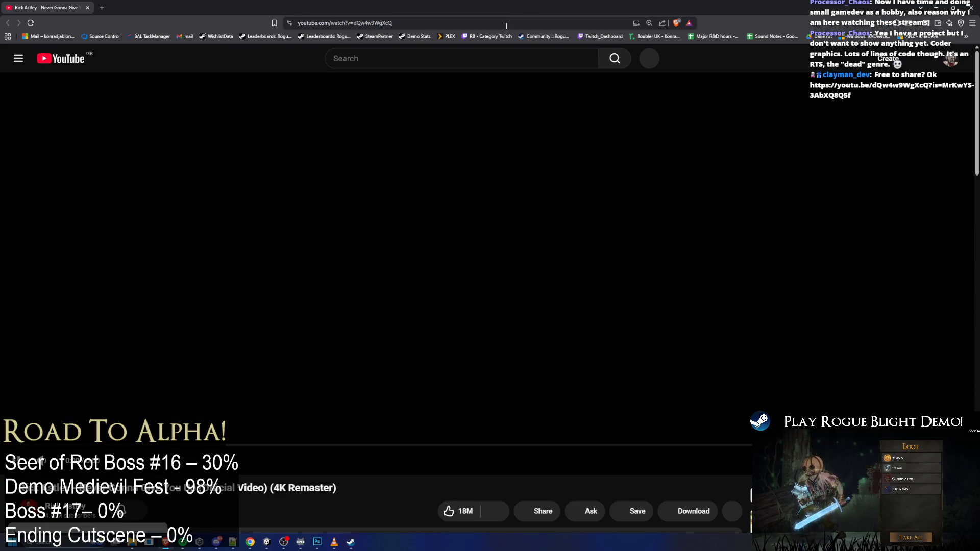
# Close the YouTube video window to get back to File Explorer's Vertical folder
pyautogui.click(971, 7)
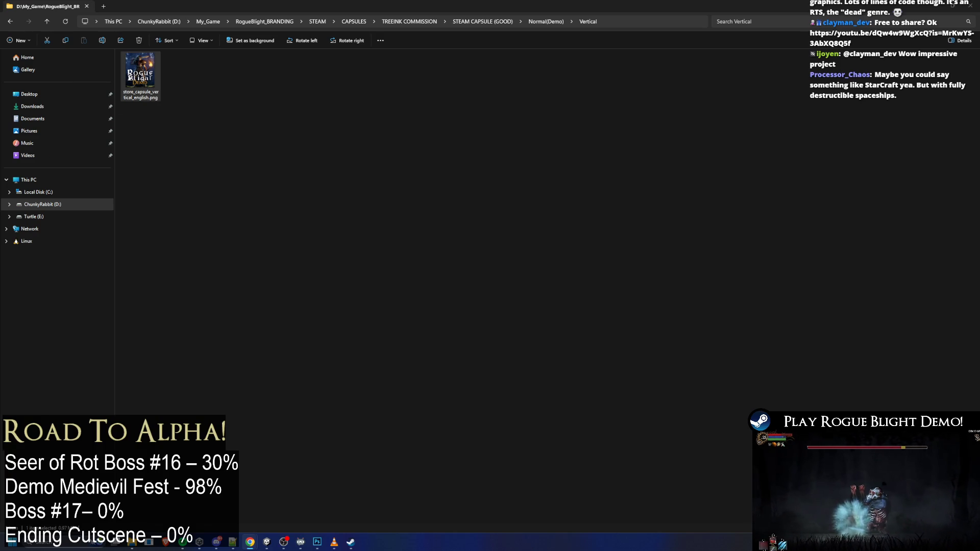
# Browse the small, main and libraryLogo export folders inside Normal(Demo)
pyautogui.click(332, 155)
pyautogui.press('BackSpace')
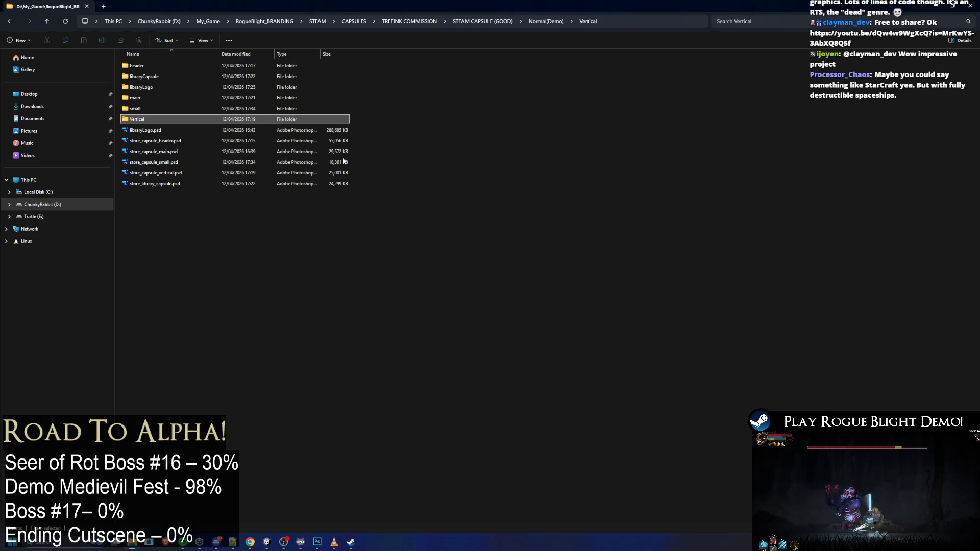
pyautogui.doubleClick(146, 108)
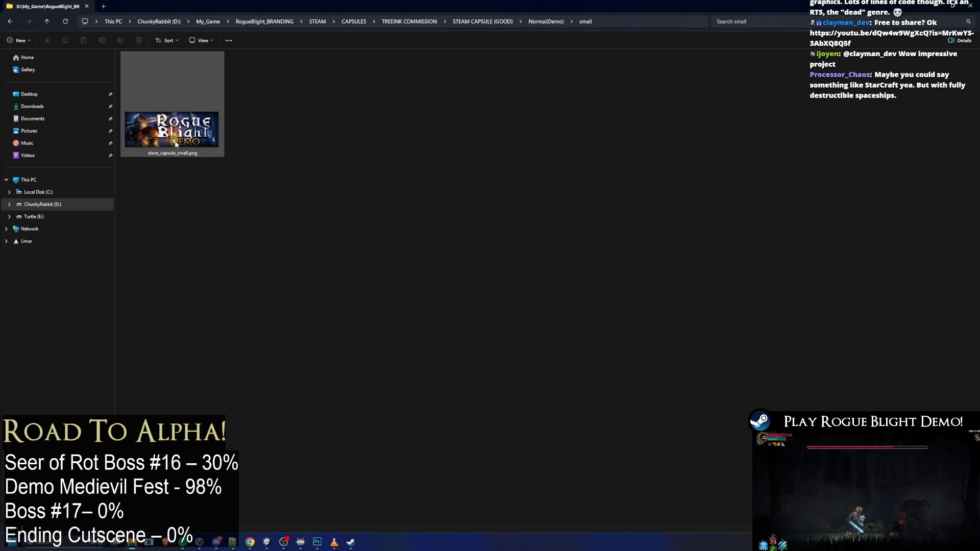
pyautogui.press('BackSpace')
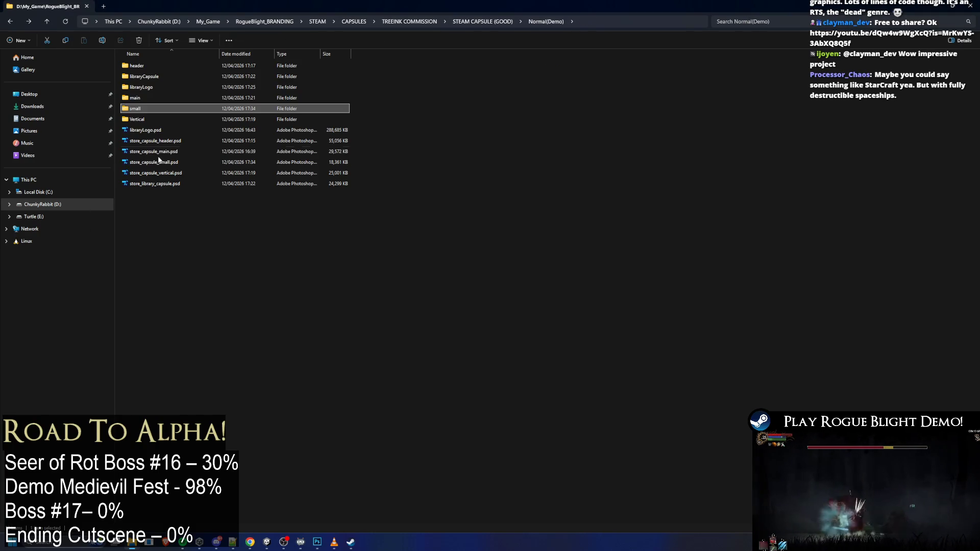
pyautogui.click(150, 98)
pyautogui.doubleClick(150, 98)
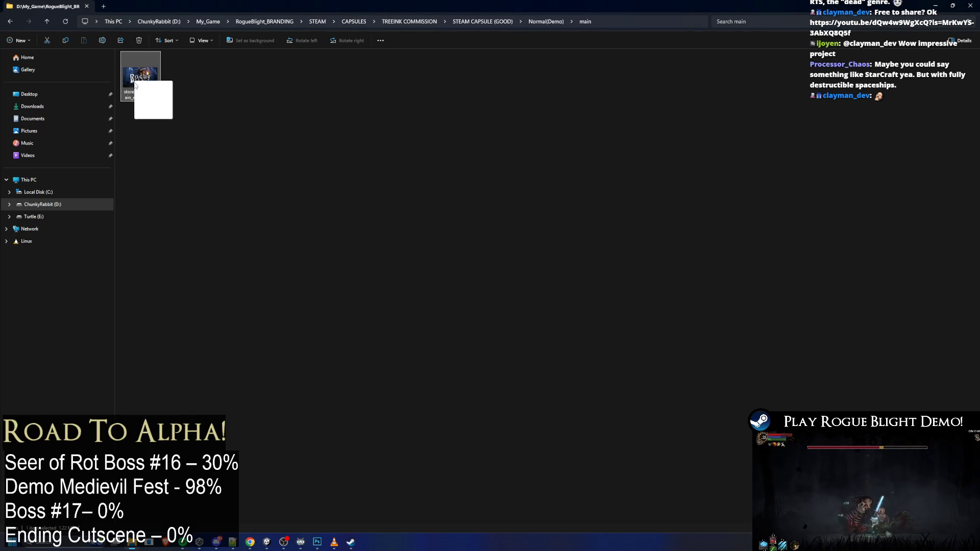
pyautogui.press('BackSpace')
pyautogui.click(145, 88)
pyautogui.doubleClick(145, 89)
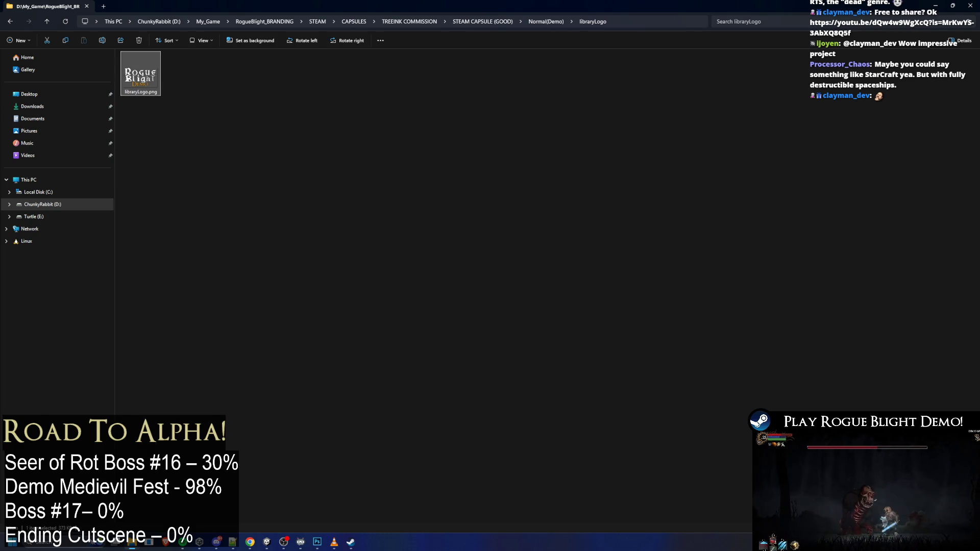
# Check store_library_capsule.png in libraryCapsule, then select the image in the header folder
pyautogui.press('BackSpace')
pyautogui.doubleClick(152, 78)
pyautogui.click(140, 76)
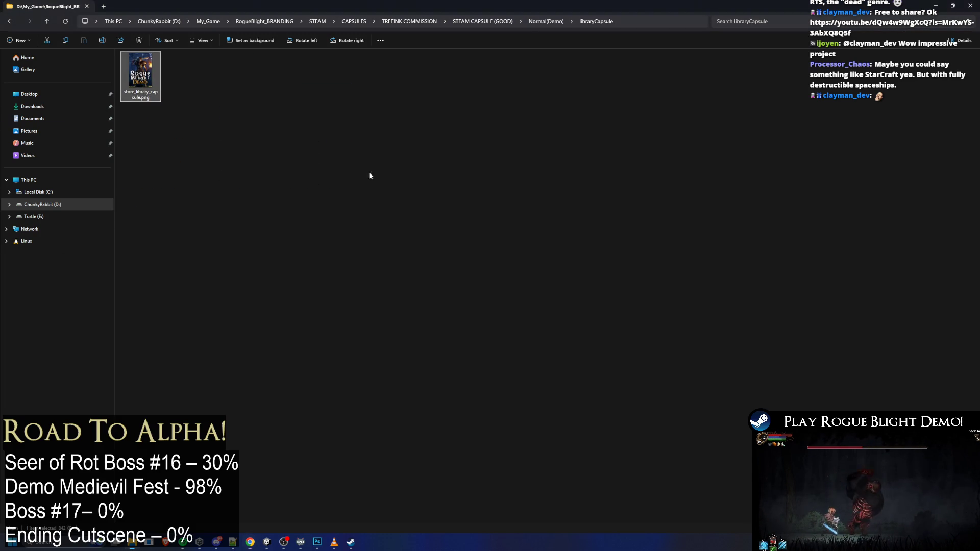
pyautogui.press('BackSpace')
pyautogui.doubleClick(173, 66)
pyautogui.click(132, 87)
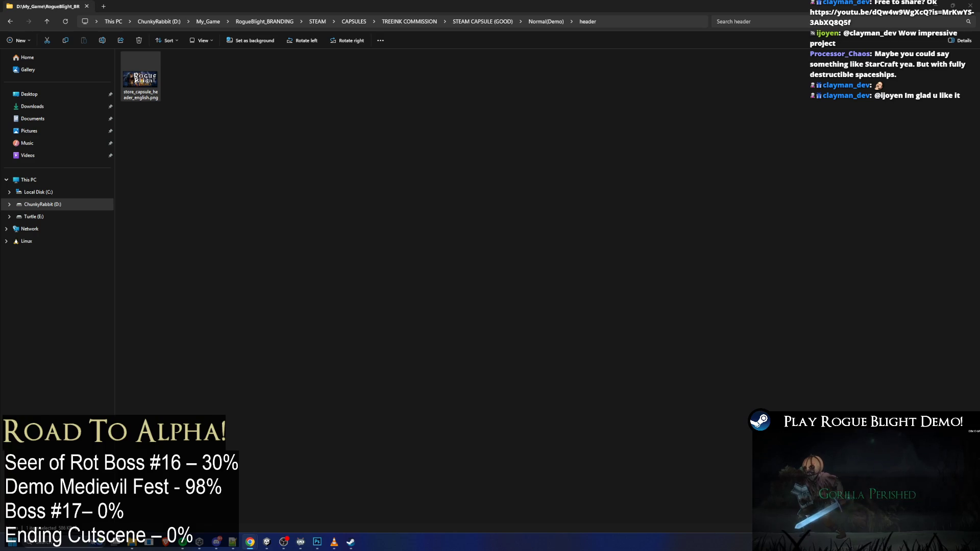
# View the Rogue Blight Demo library page's knight hero art in Steam, then leave Steam
pyautogui.click(351, 542)
pyautogui.click(73, 18)
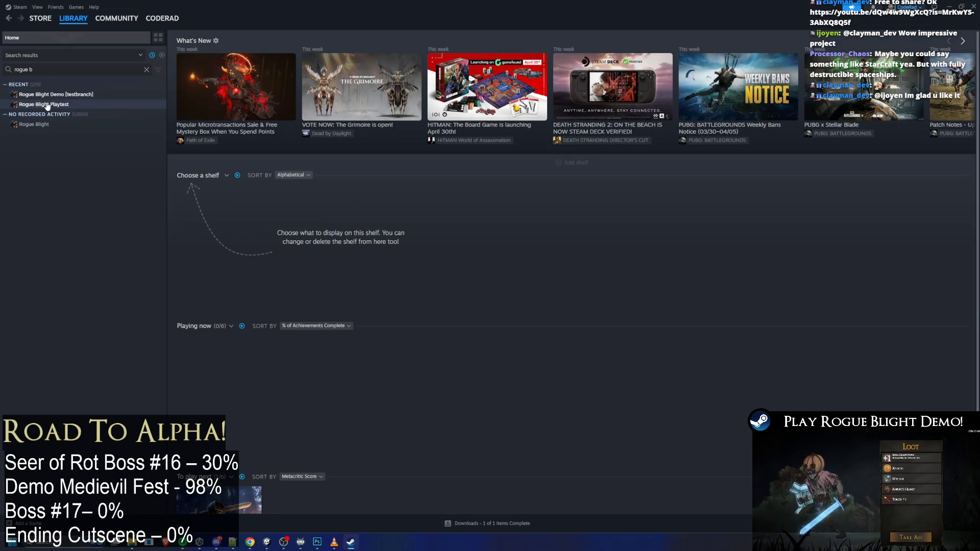
pyautogui.click(51, 94)
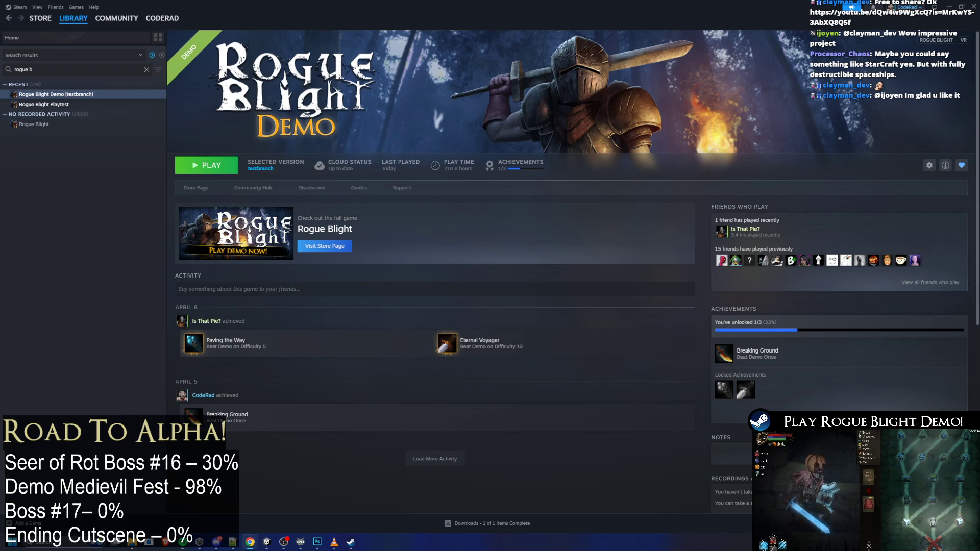
pyautogui.hotkey('alt', 'Tab')
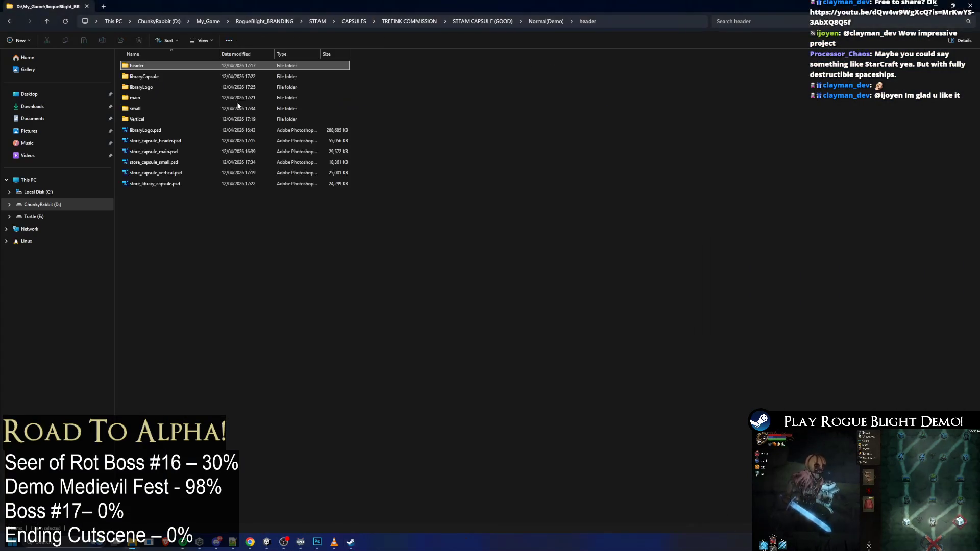
# Select libraryHero.png in the Normal capsule set's libraryHero folder
pyautogui.click(473, 21)
pyautogui.doubleClick(146, 73)
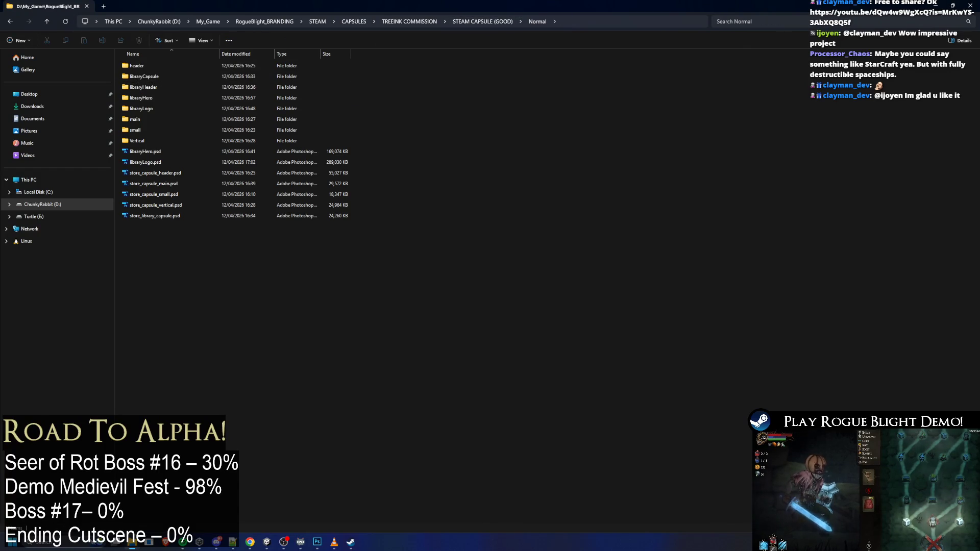
pyautogui.doubleClick(178, 99)
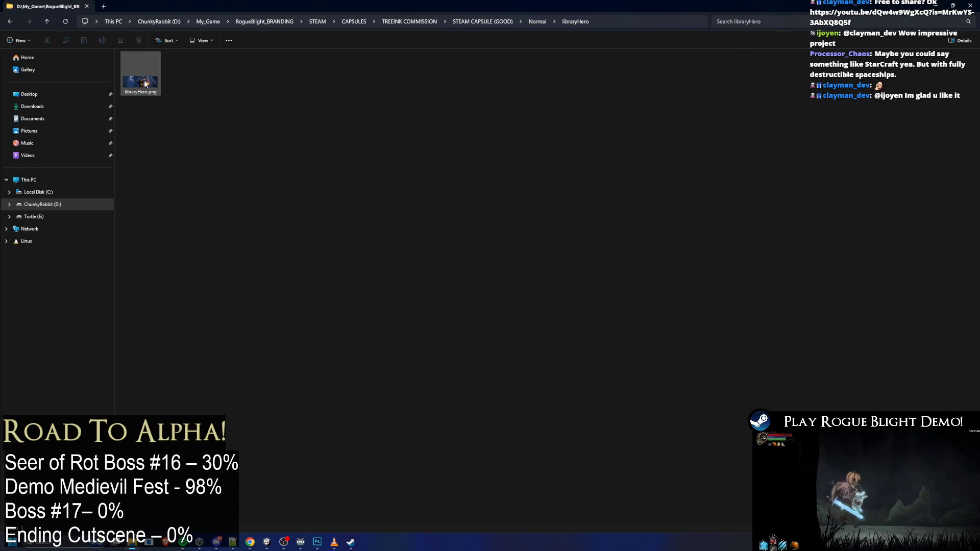
pyautogui.click(146, 83)
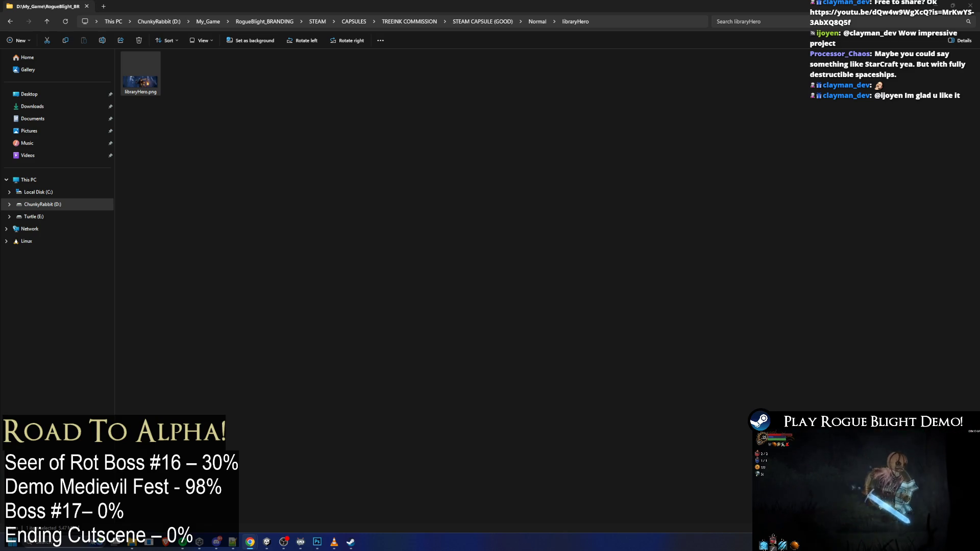
# Go back up to the Normal folder and switch to Photoshop's libraryLogo document
pyautogui.click(267, 280)
pyautogui.press('BackSpace')
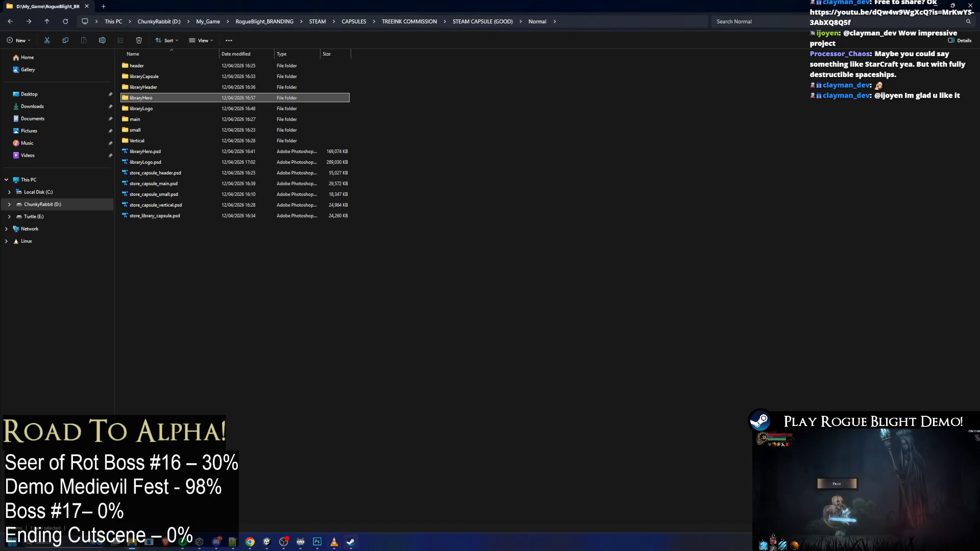
pyautogui.click(317, 542)
pyautogui.click(295, 28)
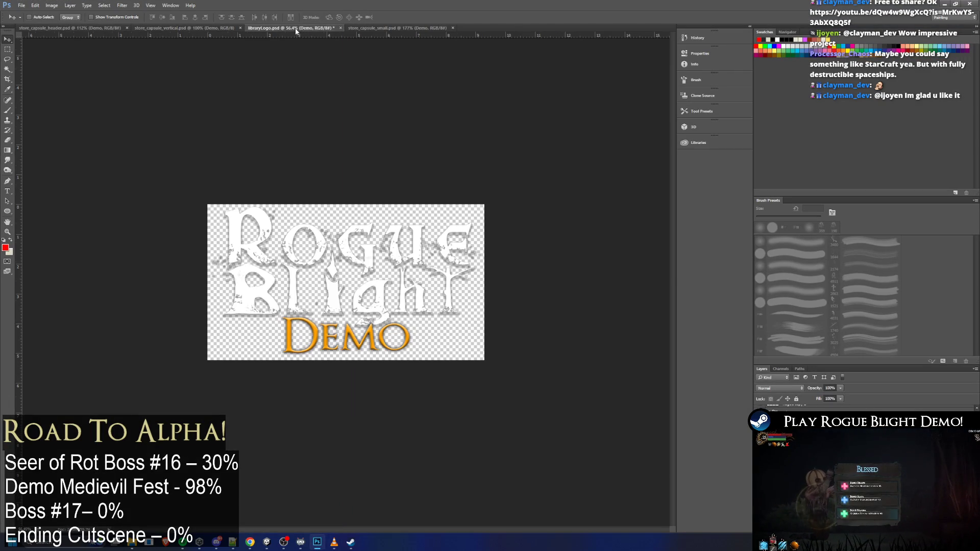
# Open libraryLogo.psd from the Normal capsule folder in Photoshop
pyautogui.hotkey('alt', 'Tab')
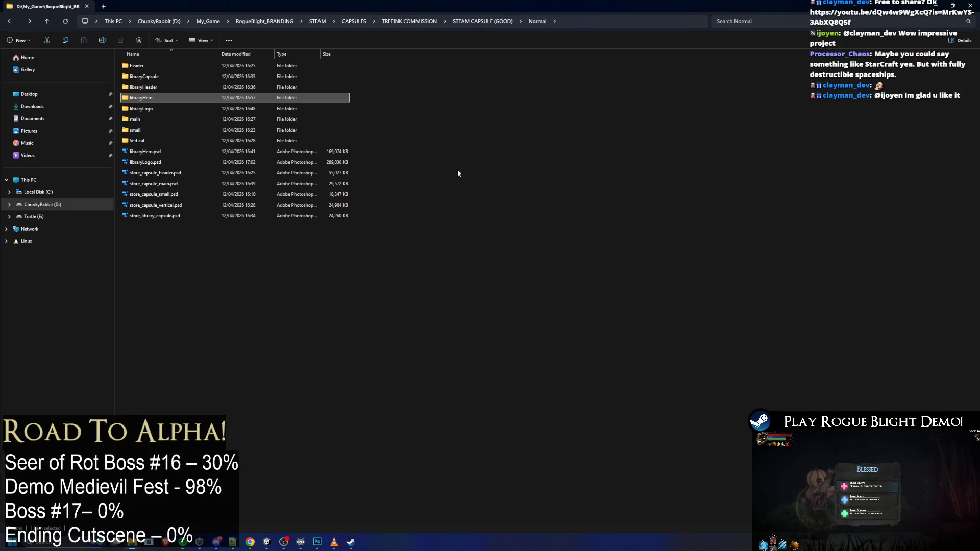
pyautogui.click(483, 21)
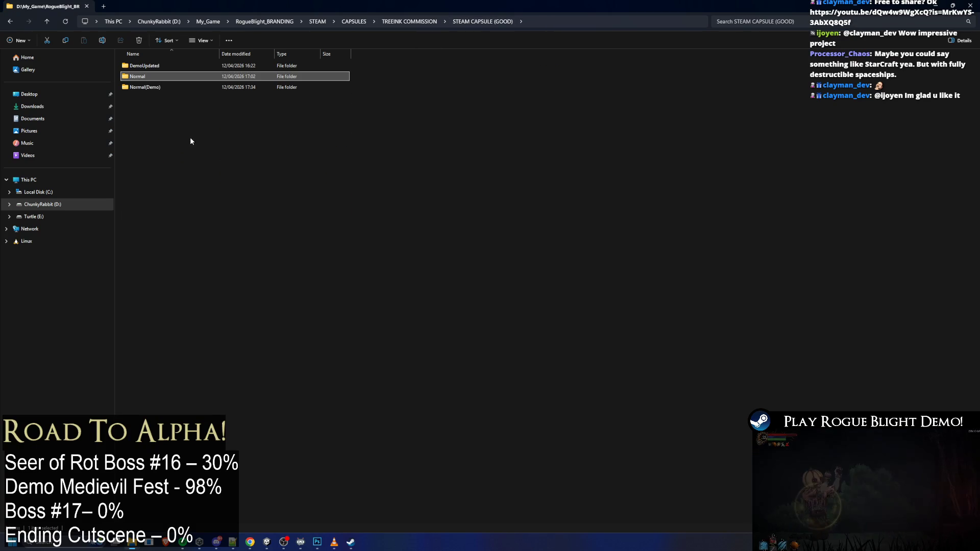
pyautogui.doubleClick(158, 75)
pyautogui.click(171, 163)
pyautogui.doubleClick(171, 163)
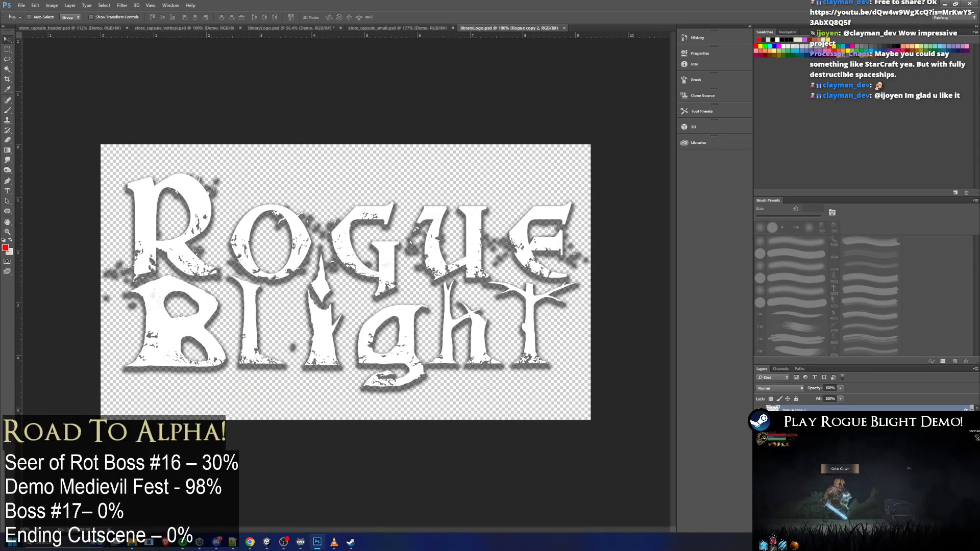
# Drag a layer from store_capsule_small.psd into libraryLogo as Layer 29 and nudge it upward
pyautogui.click(397, 28)
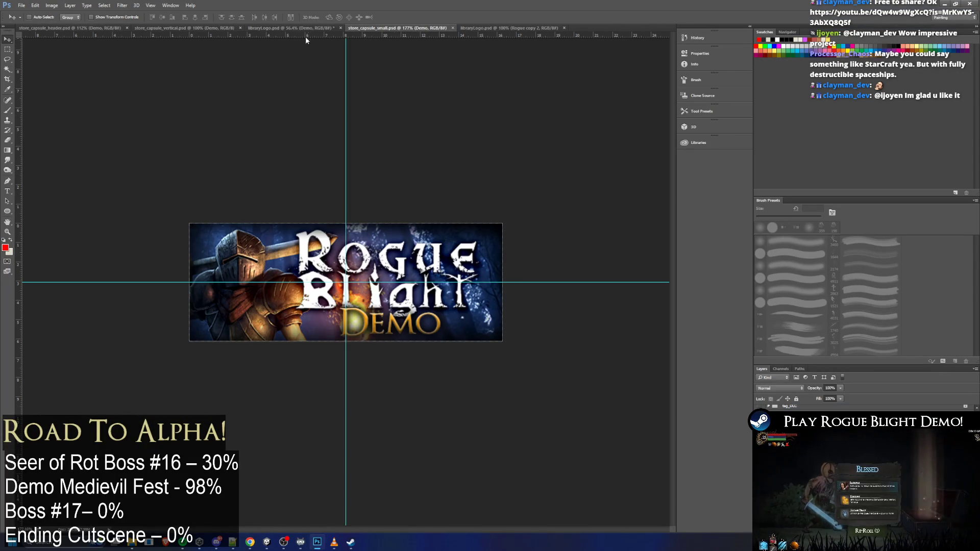
pyautogui.moveTo(283, 32); pyautogui.dragTo(649, 242)
pyautogui.moveTo(403, 284); pyautogui.dragTo(402, 267)
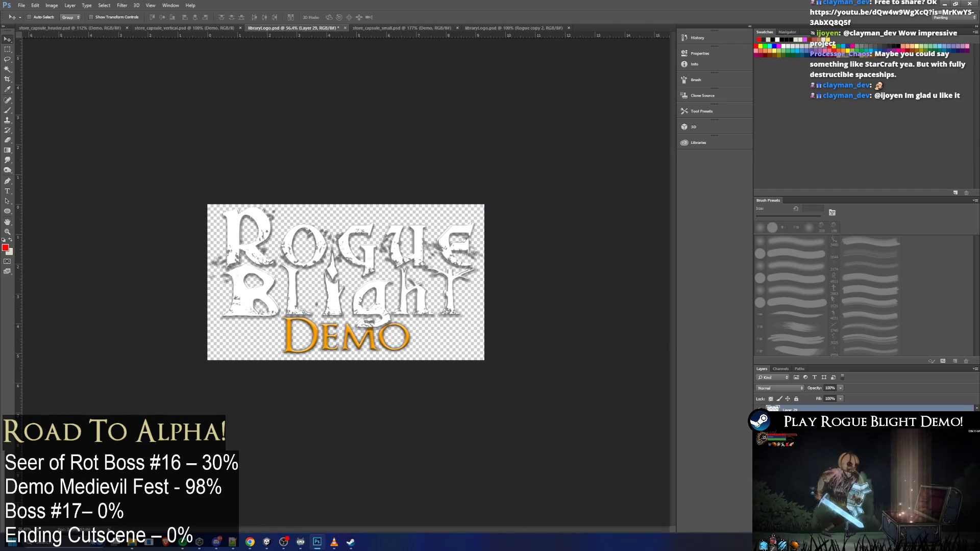
pyautogui.scroll(2, 863, 411)
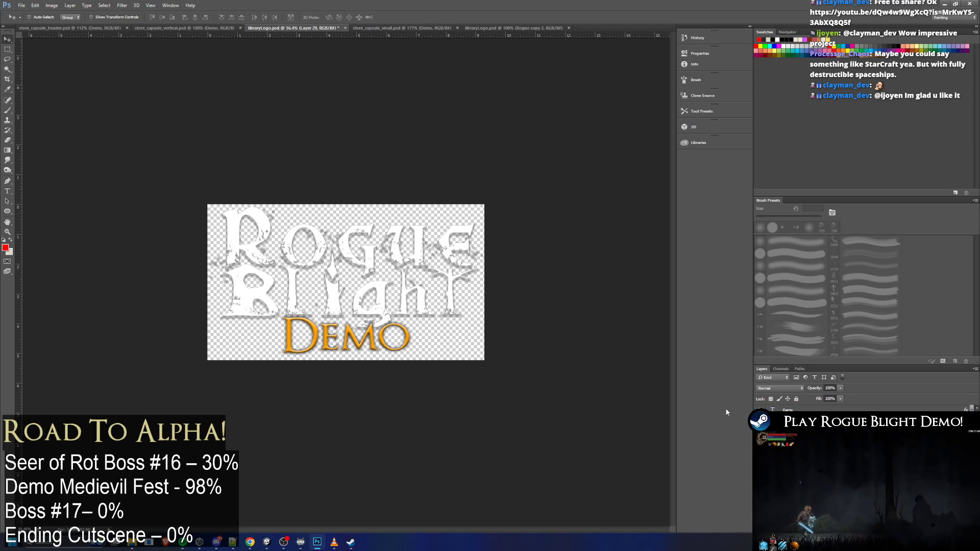
pyautogui.press('g')
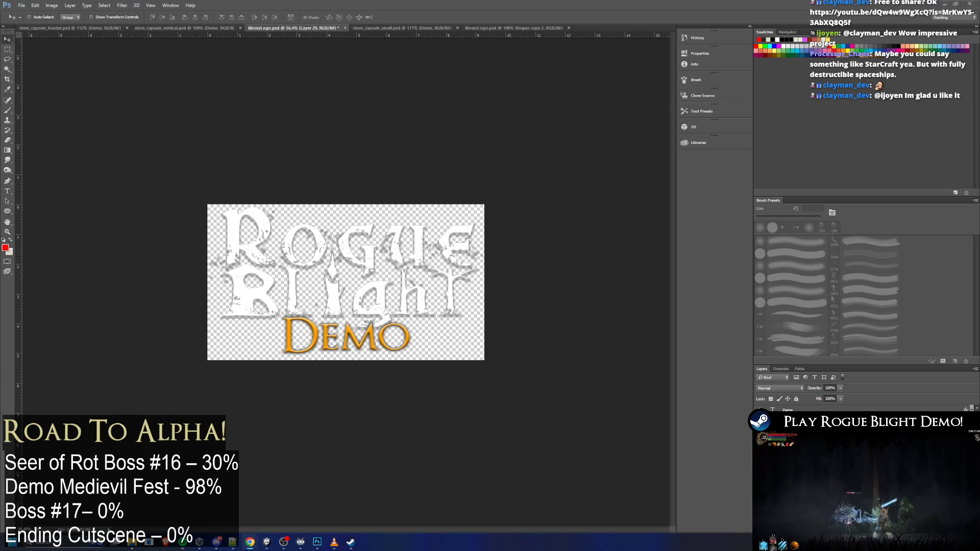
# Maximise Steam and open the Rogue Blight Demo store page
pyautogui.click(350, 542)
pyautogui.doubleClick(546, 117)
pyautogui.click(196, 190)
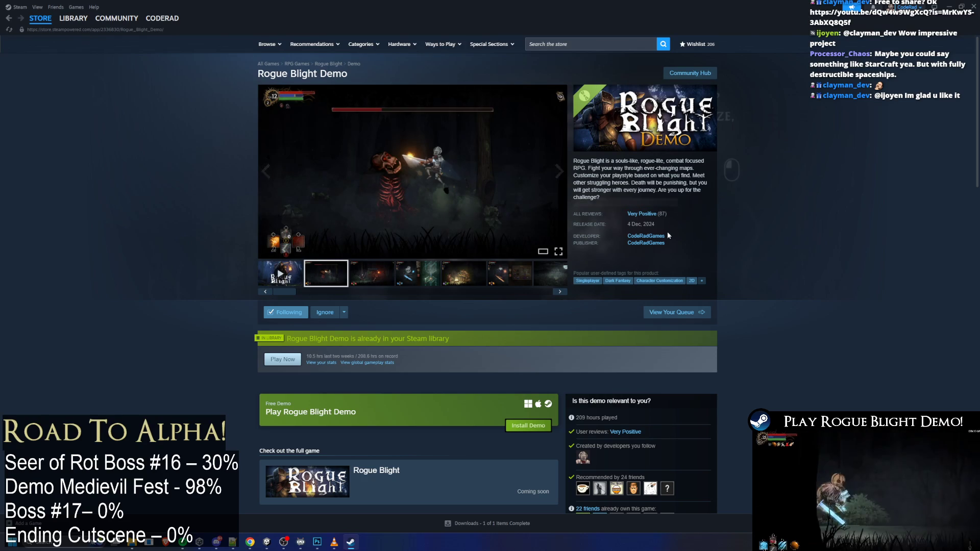
# Visit the CodeRadGames developer page, then open the Rogue Blight Demo [testbranch] library page
pyautogui.moveTo(163, 18)
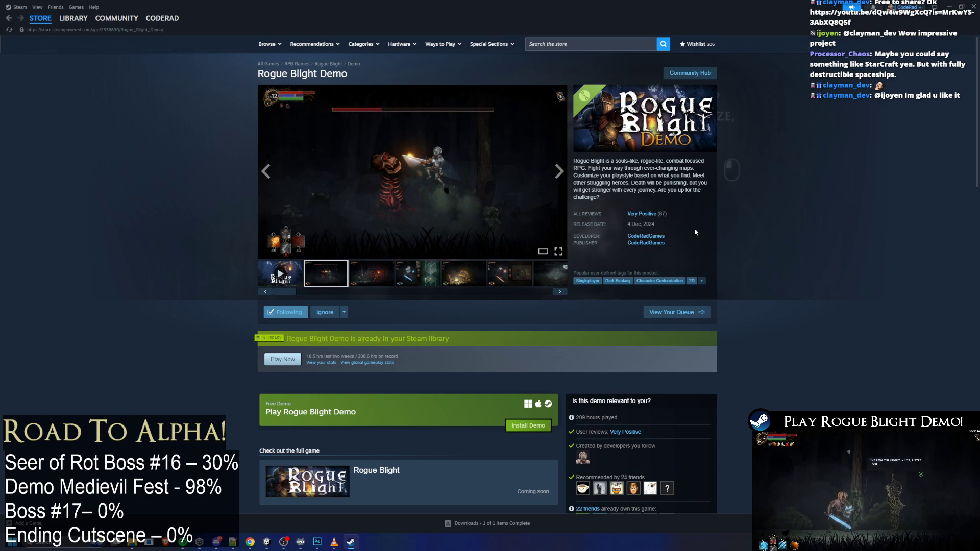
pyautogui.click(659, 242)
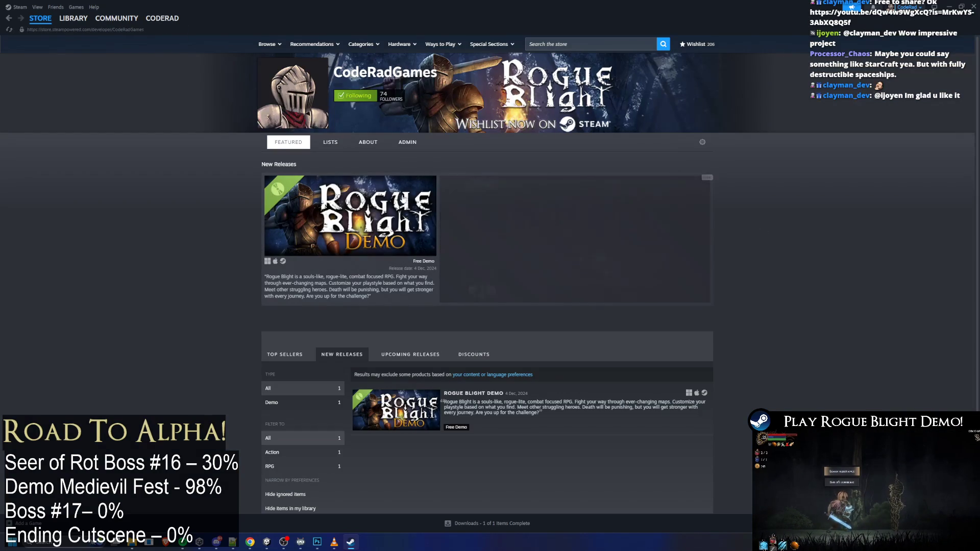
pyautogui.click(456, 208)
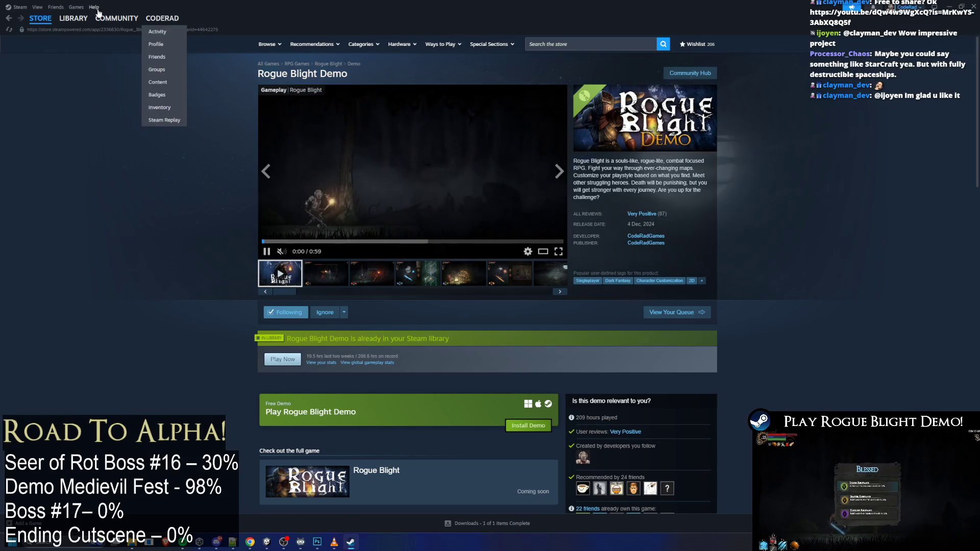
pyautogui.click(72, 31)
pyautogui.click(57, 105)
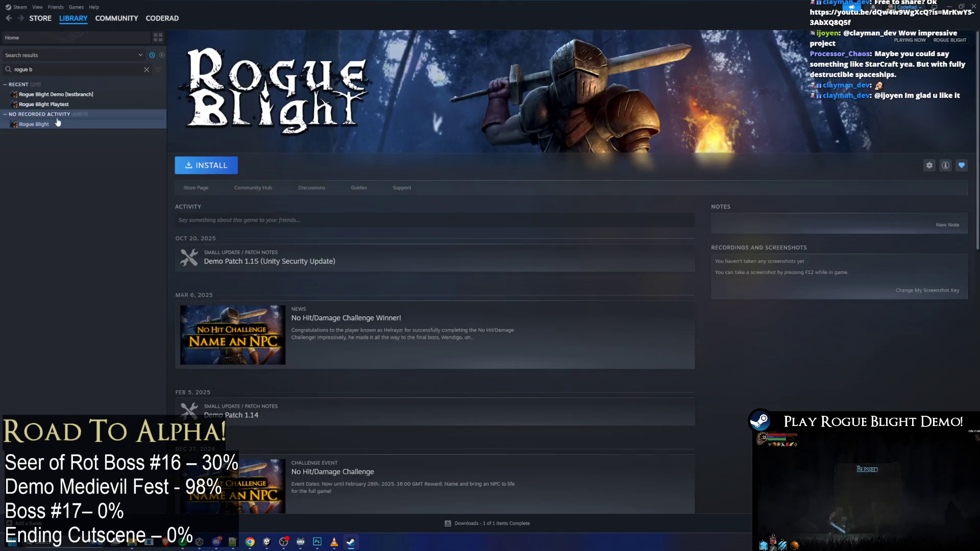
pyautogui.click(54, 94)
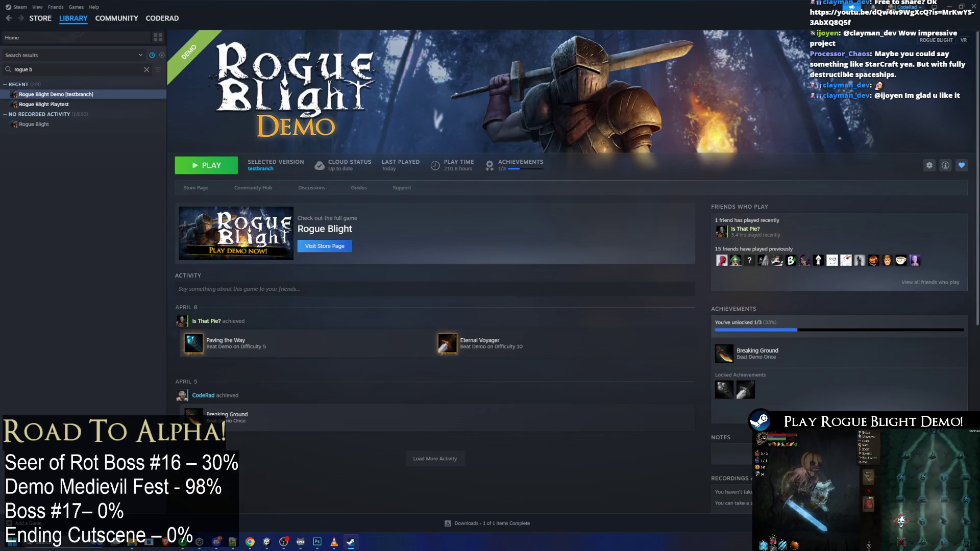
# Exit Steam from its tray icon and bring up Windows search
pyautogui.rightClick(899, 542)
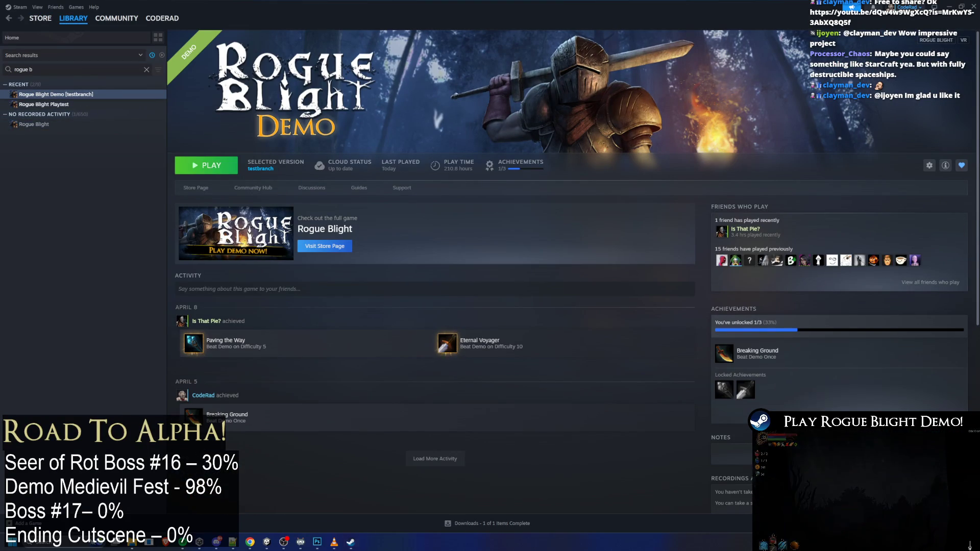
pyautogui.click(817, 516)
pyautogui.press('super')
# Relaunch Steam by searching 'stea' and open the Rogue Blight Demo library page
pyautogui.write('stea')
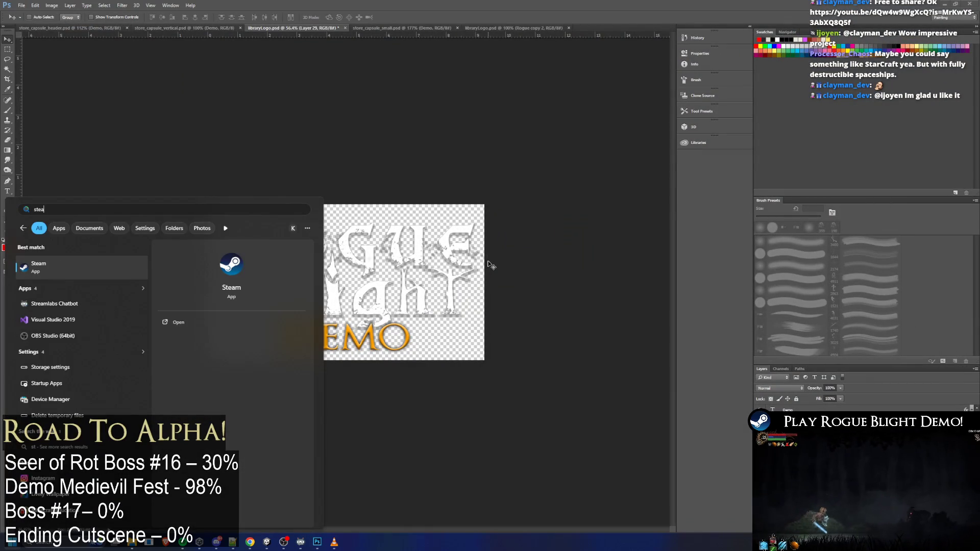
pyautogui.press('Return')
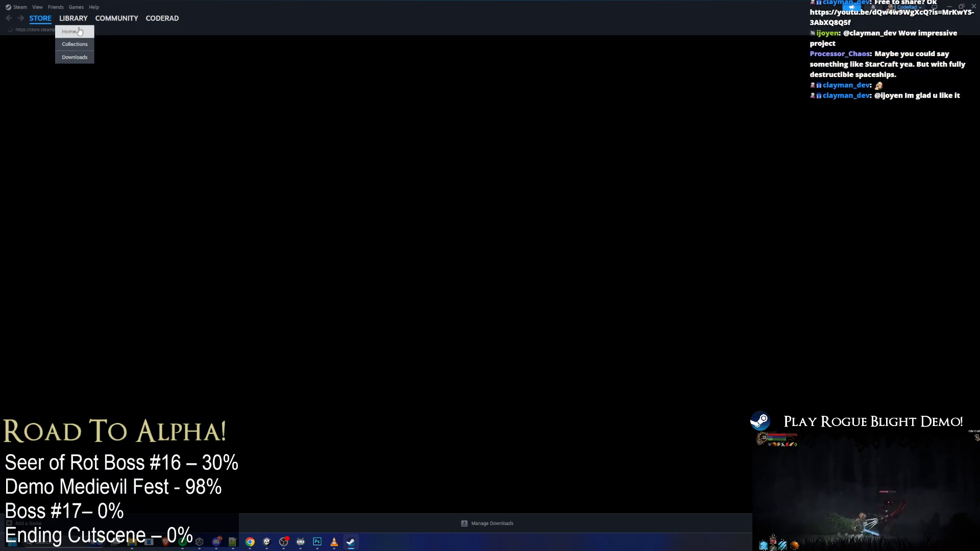
pyautogui.click(79, 31)
pyautogui.click(68, 95)
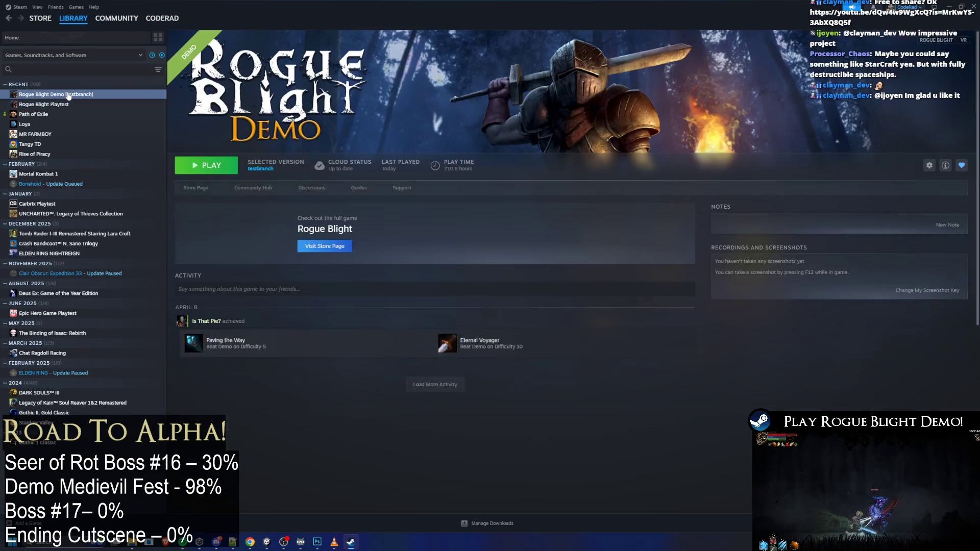
# Toggle between Rogue Blight Playtest and Demo several times to refresh the knight banner
pyautogui.click(70, 104)
pyautogui.press('Up')
pyautogui.click(71, 104)
pyautogui.press('Up')
pyautogui.click(72, 101)
pyautogui.click(77, 94)
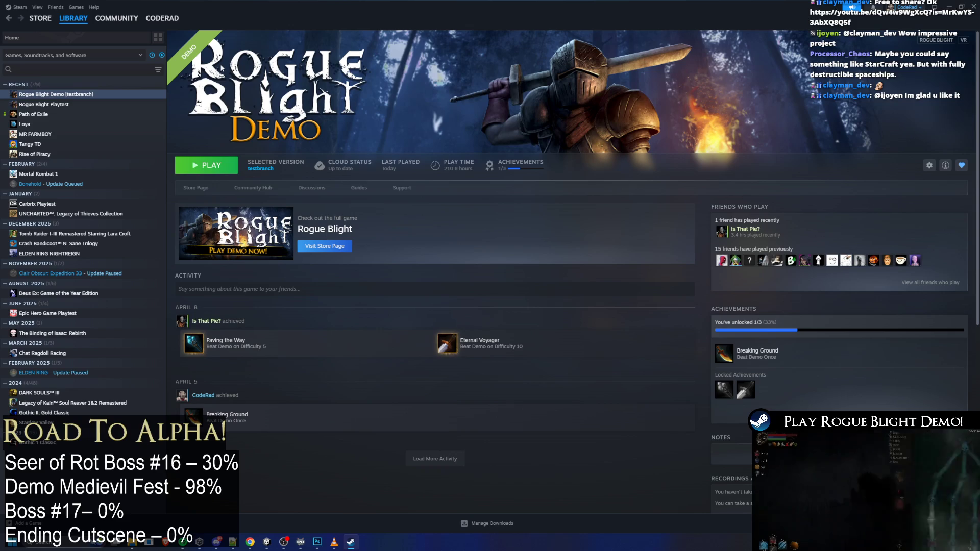
pyautogui.click(74, 104)
pyautogui.click(74, 94)
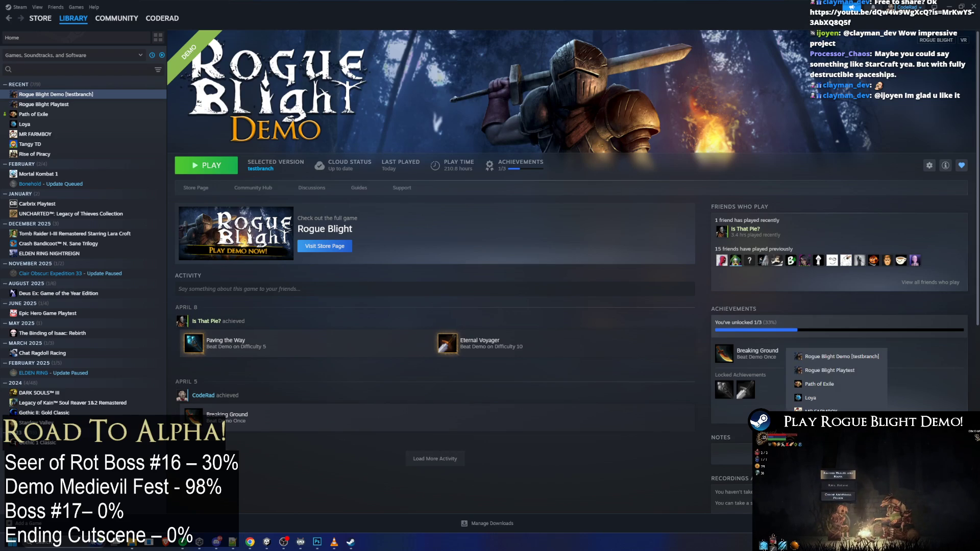
pyautogui.press('super')
# Relaunch Steam via Start search 'logi' and open Rogue Blight Playtest, then Demo [testbranch]
pyautogui.write('logi')
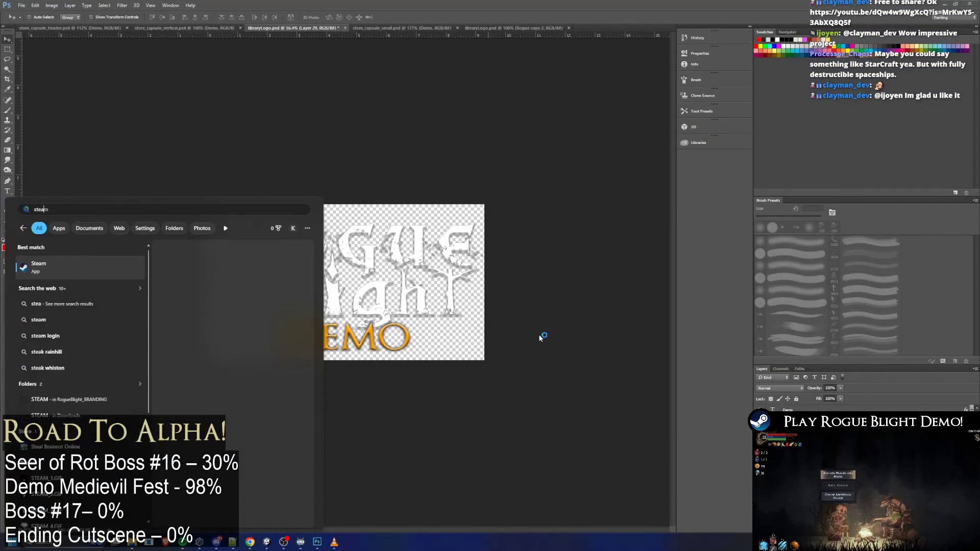
pyautogui.press('Return')
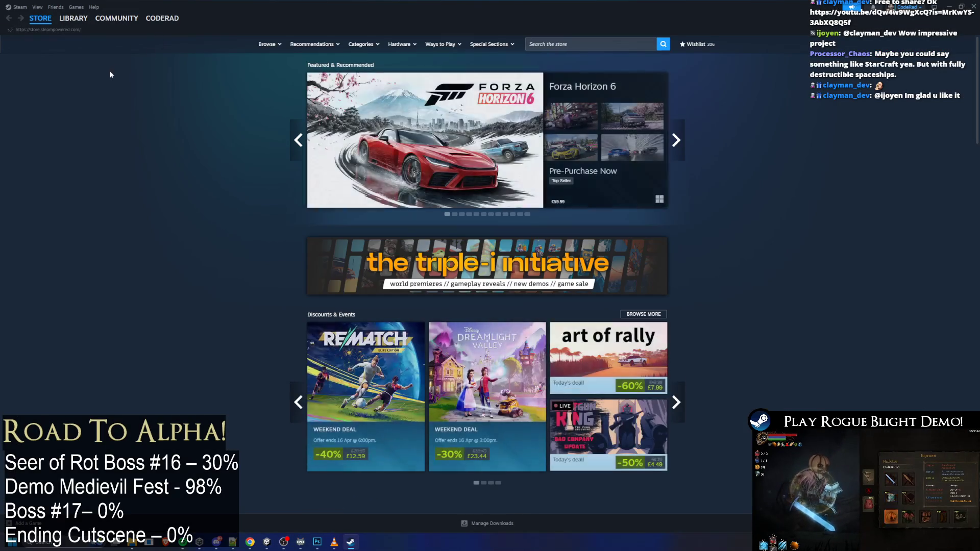
pyautogui.click(73, 18)
pyautogui.click(56, 104)
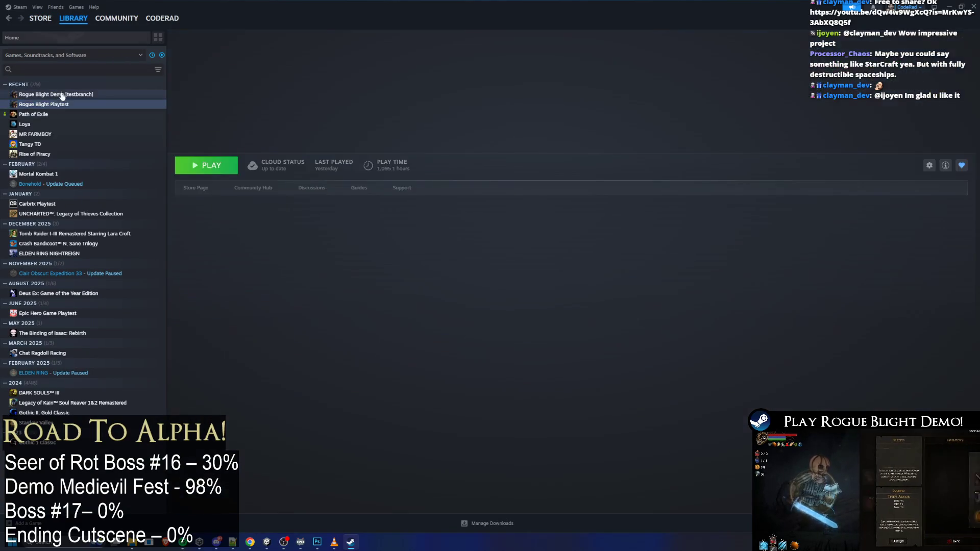
pyautogui.click(60, 95)
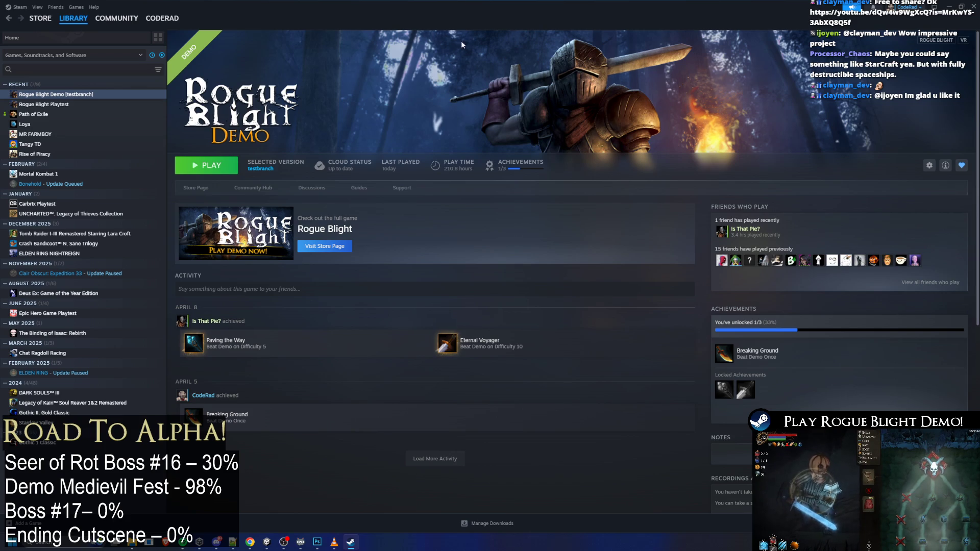
# Cancel the window switcher, then dismiss a Start search for 'st'
pyautogui.hotkey('alt', 'Tab')
pyautogui.press('Escape')
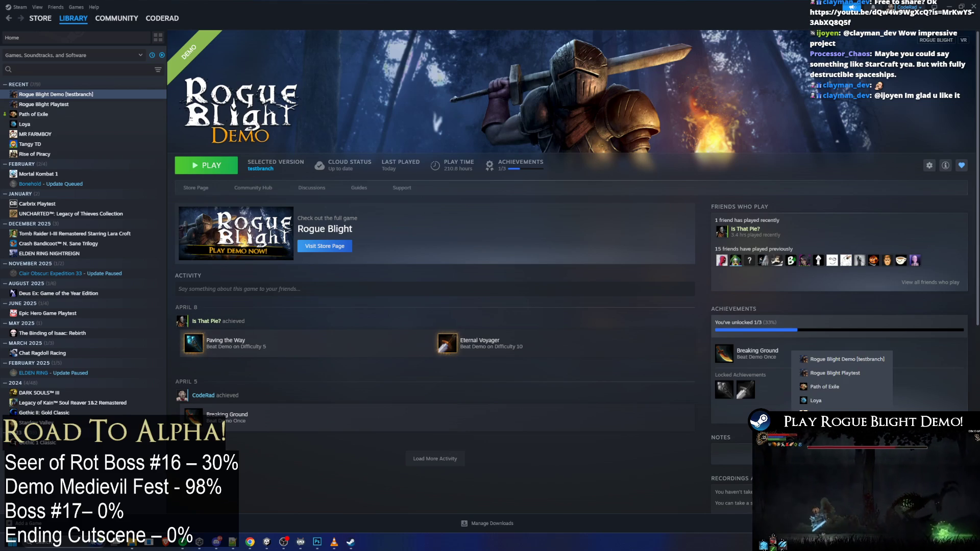
pyautogui.press('super')
pyautogui.write('st')
pyautogui.press('Escape')
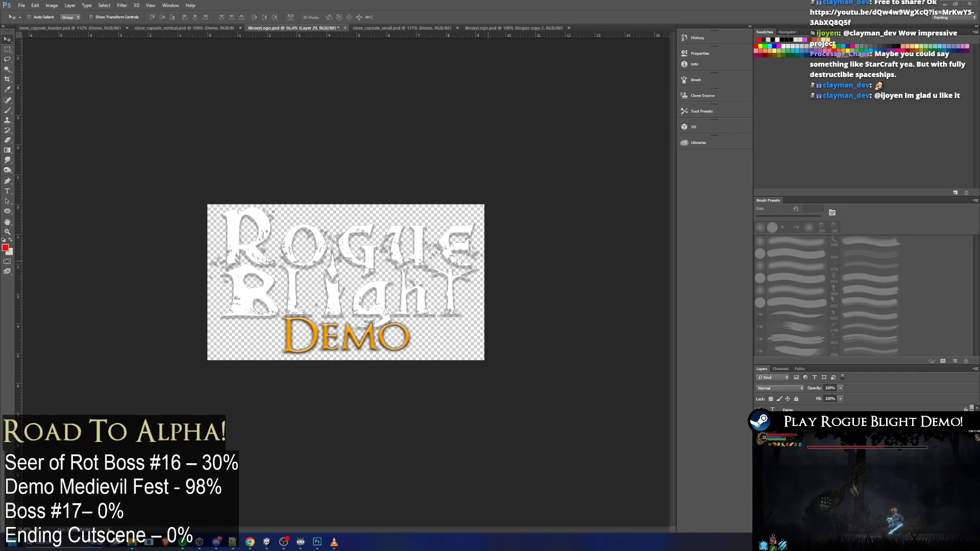
pyautogui.press('super')
pyautogui.write('steam')
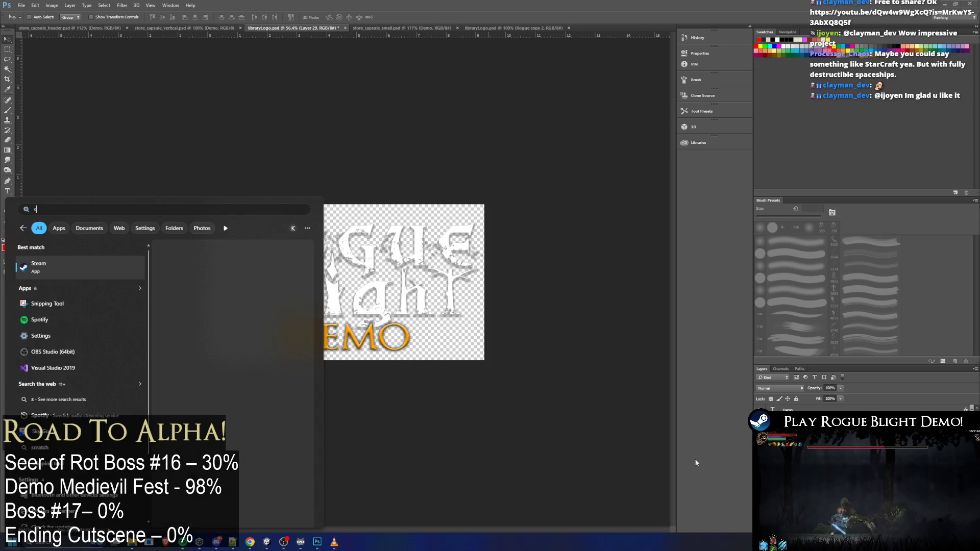
# Launch Steam from the Start search results and go to the library home view
pyautogui.press('Return')
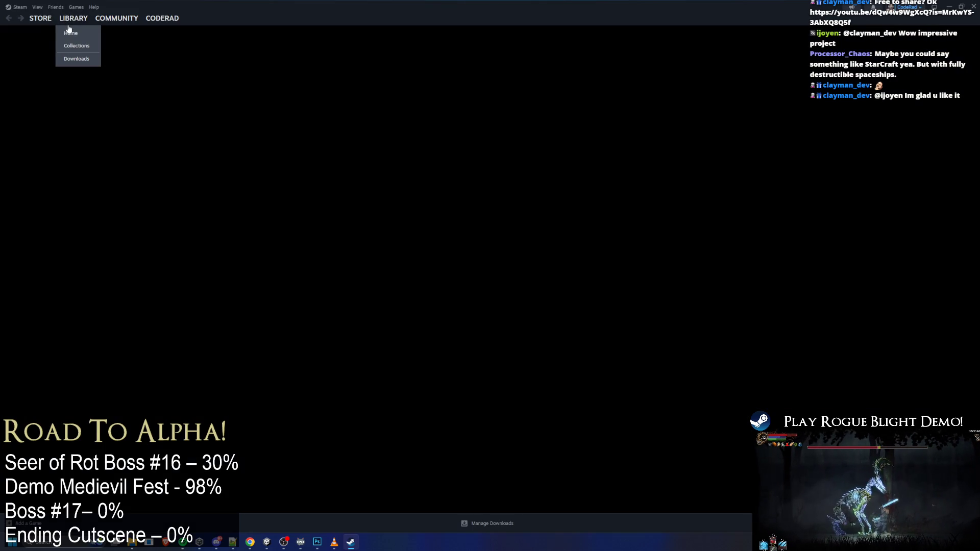
pyautogui.click(70, 32)
# Open the Rogue Blight Demo library page, then restore, widen and re-maximise the Steam window
pyautogui.click(55, 95)
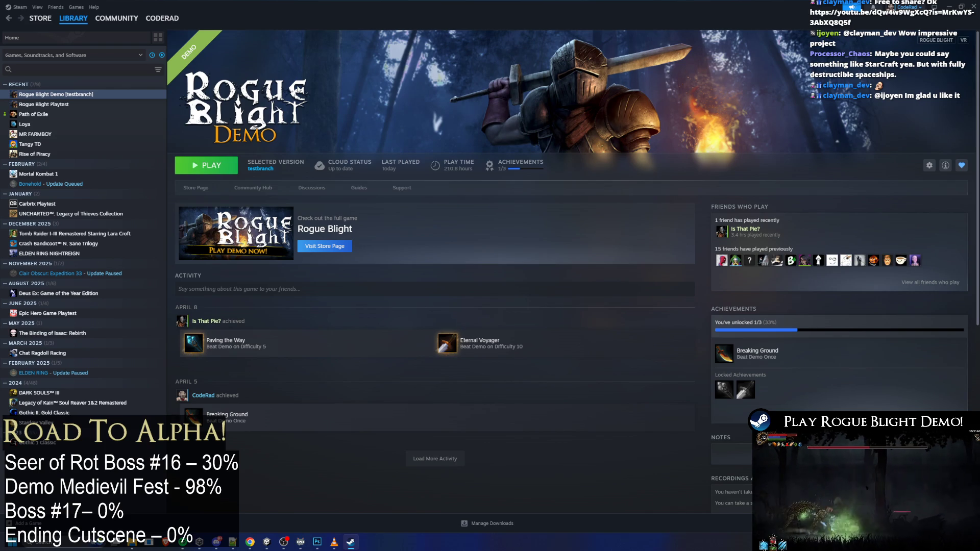
pyautogui.hotkey('alt', 'Tab')
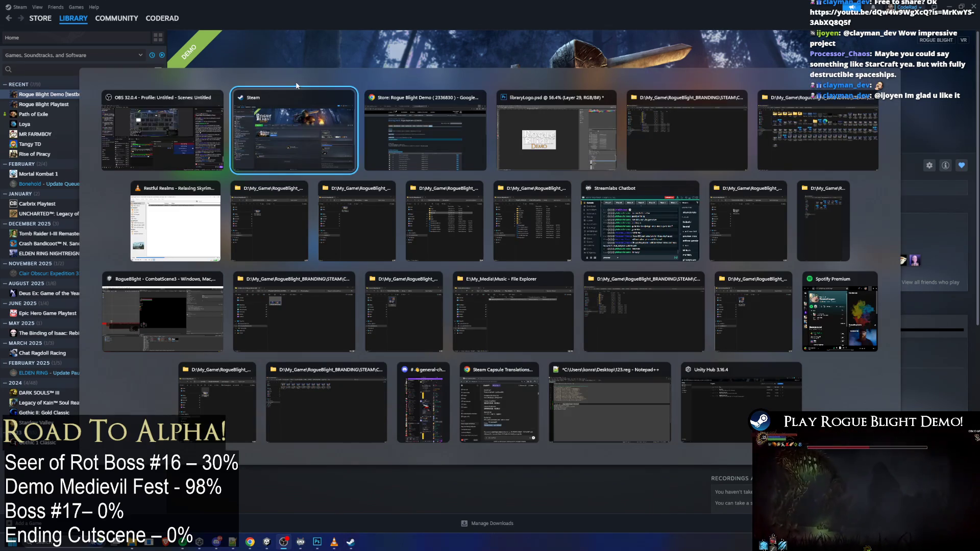
pyautogui.press('Escape')
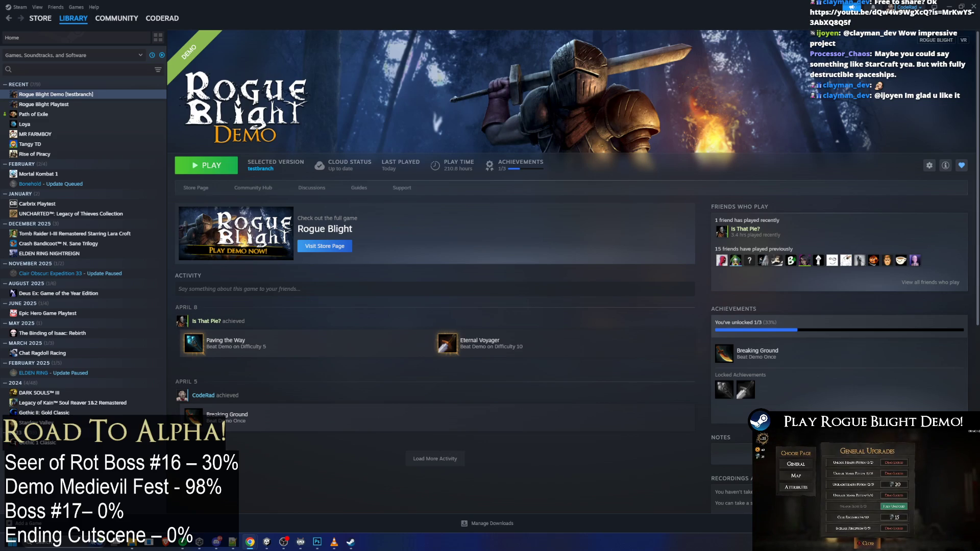
pyautogui.press('super+Down')
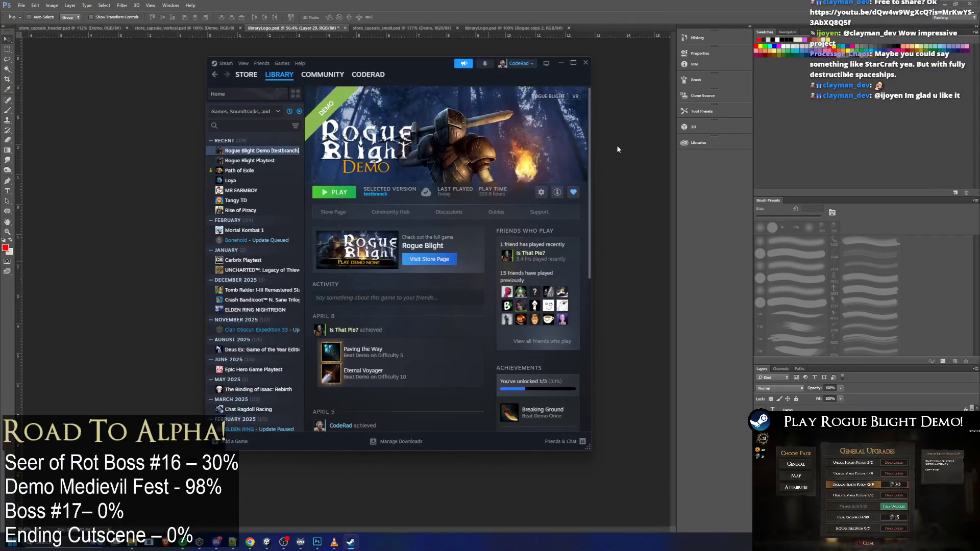
pyautogui.moveTo(592, 136); pyautogui.dragTo(621, 137)
pyautogui.press('super+Up')
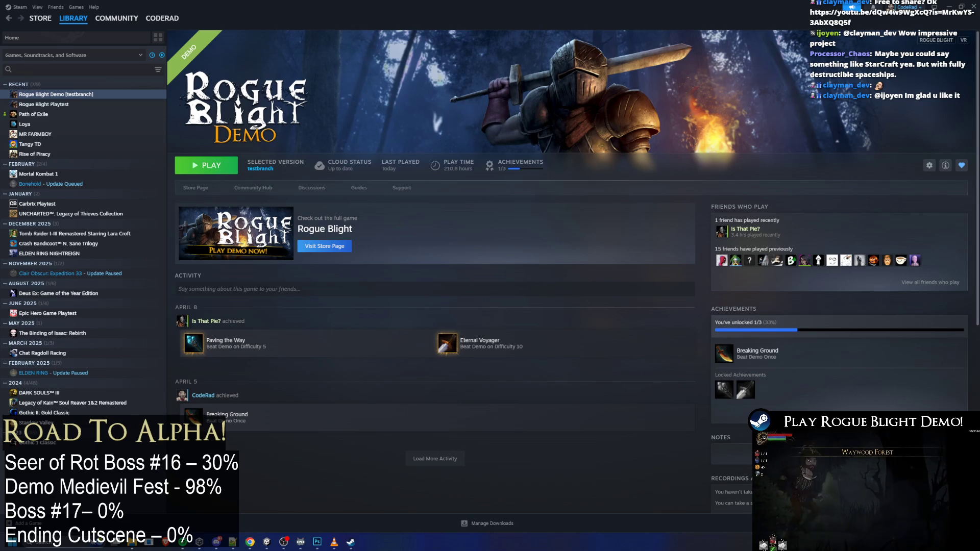
# Exit Steam from the tray, relaunch it by searching 'steam', and go to library home
pyautogui.rightClick(891, 542)
pyautogui.click(817, 526)
pyautogui.press('super')
pyautogui.write('steam')
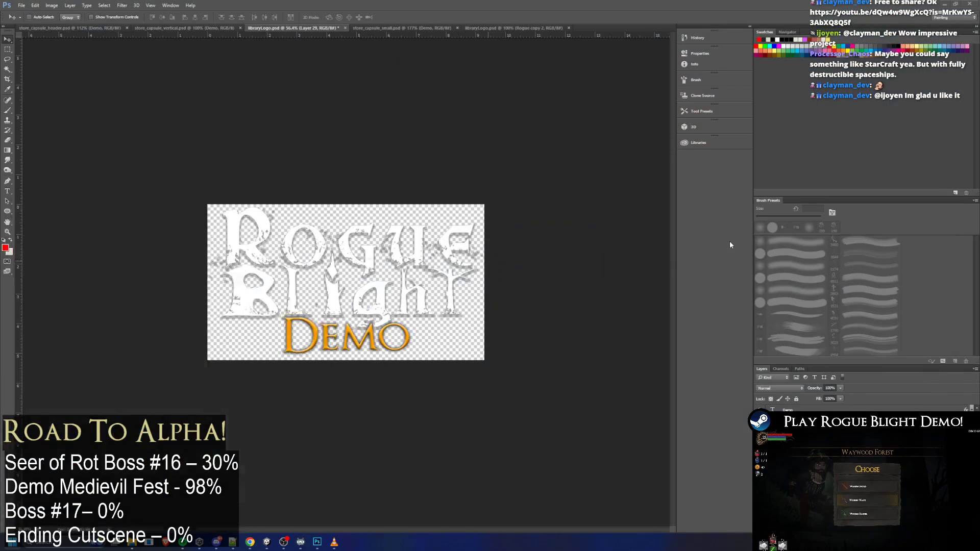
pyautogui.press('Return')
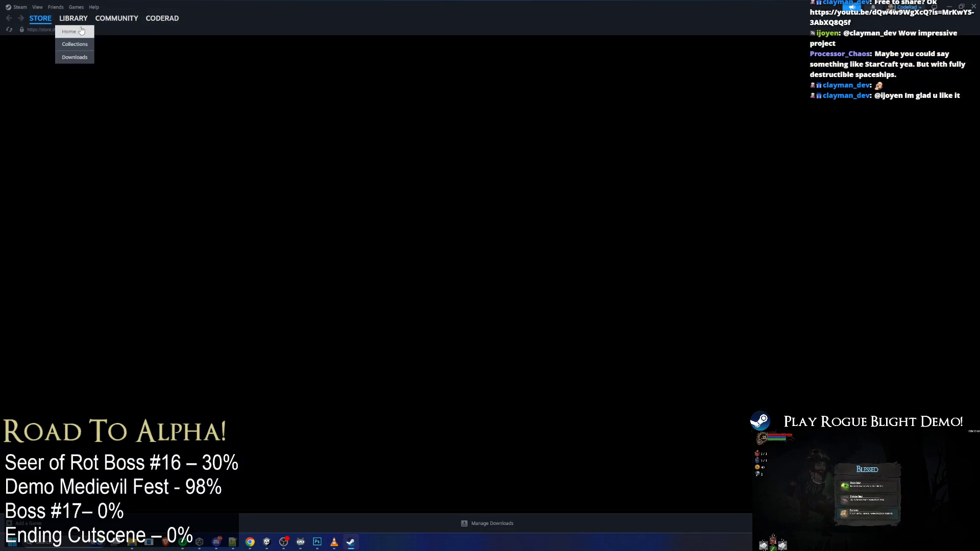
pyautogui.click(81, 30)
# Search the library for 'rogue' and open the Rogue Blight Demo page
pyautogui.click(52, 70)
pyautogui.write('rogue')
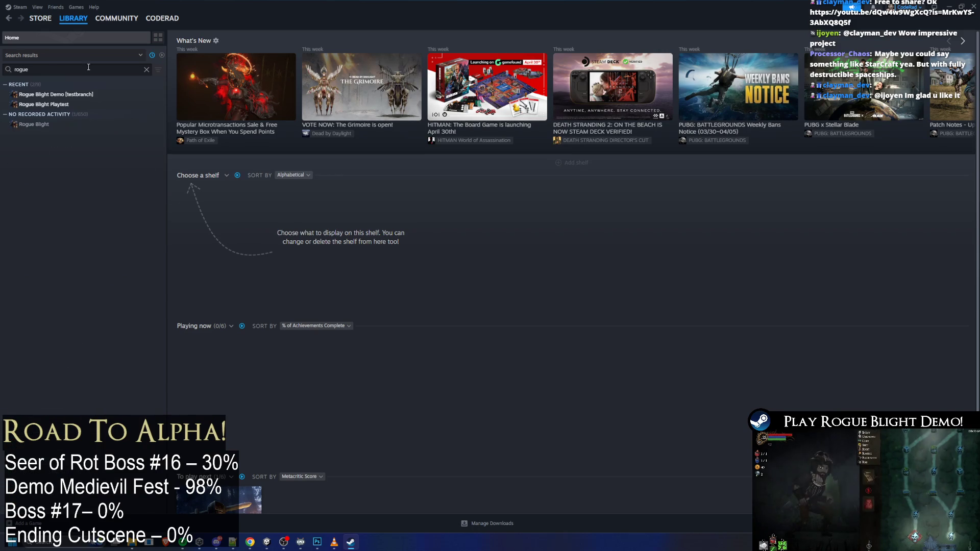
pyautogui.click(87, 104)
pyautogui.click(77, 94)
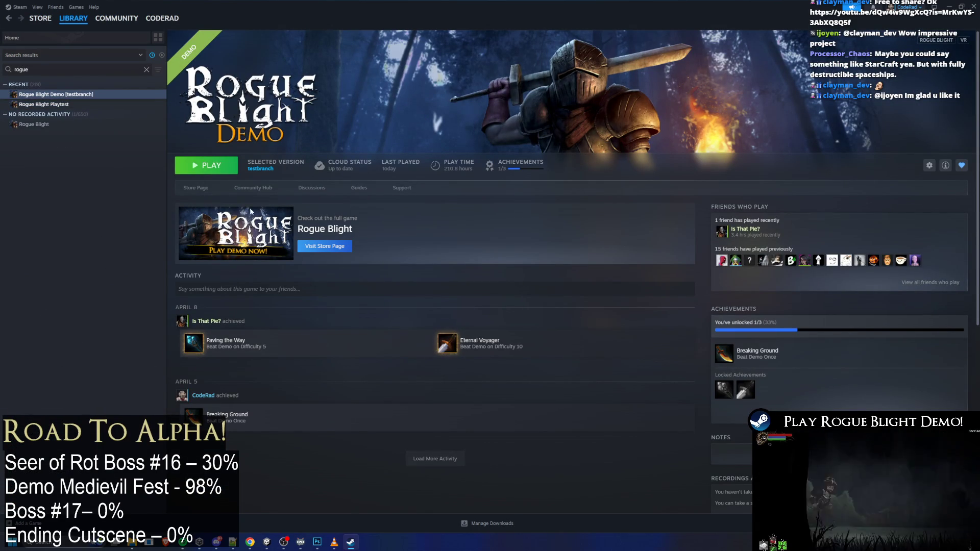
# Go from the demo's store page to the CodeRadGames developer page and back
pyautogui.click(210, 193)
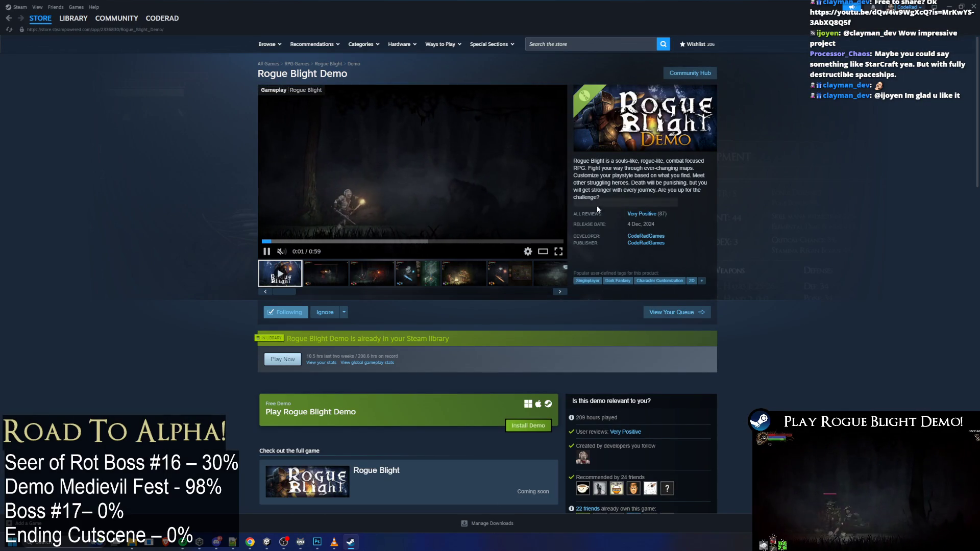
pyautogui.click(646, 235)
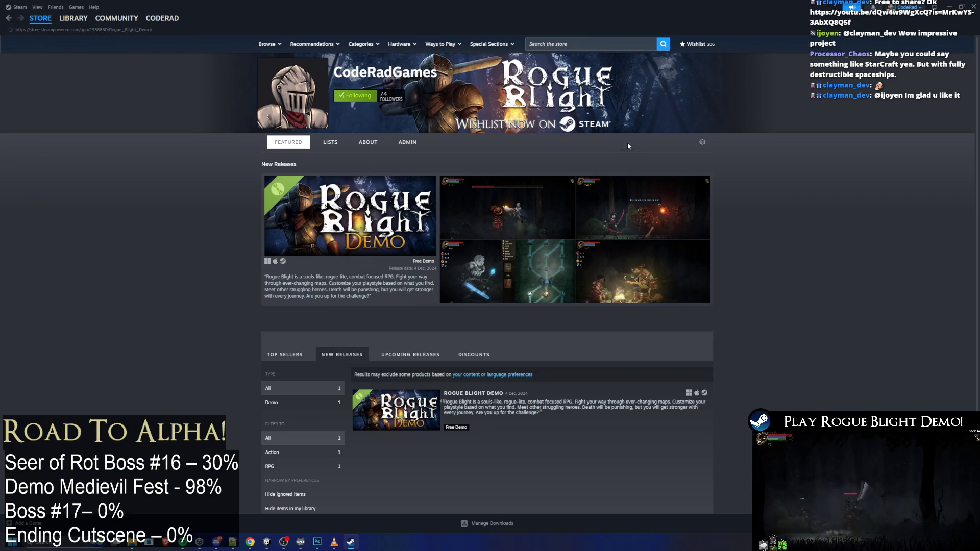
pyautogui.hotkey('alt', 'Left')
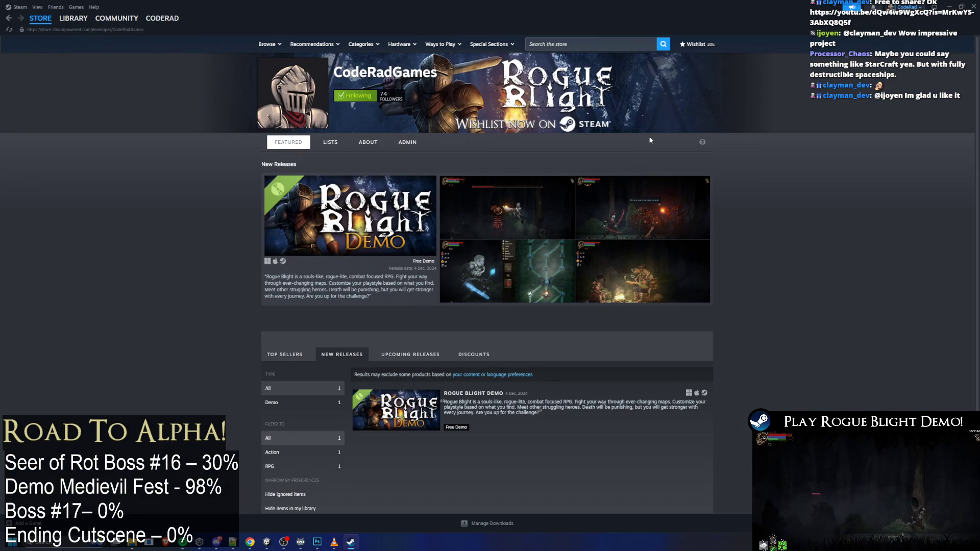
# Open the CodeRadGames creator admin panel, review its follower stats, then open Creator Settings
pyautogui.click(704, 143)
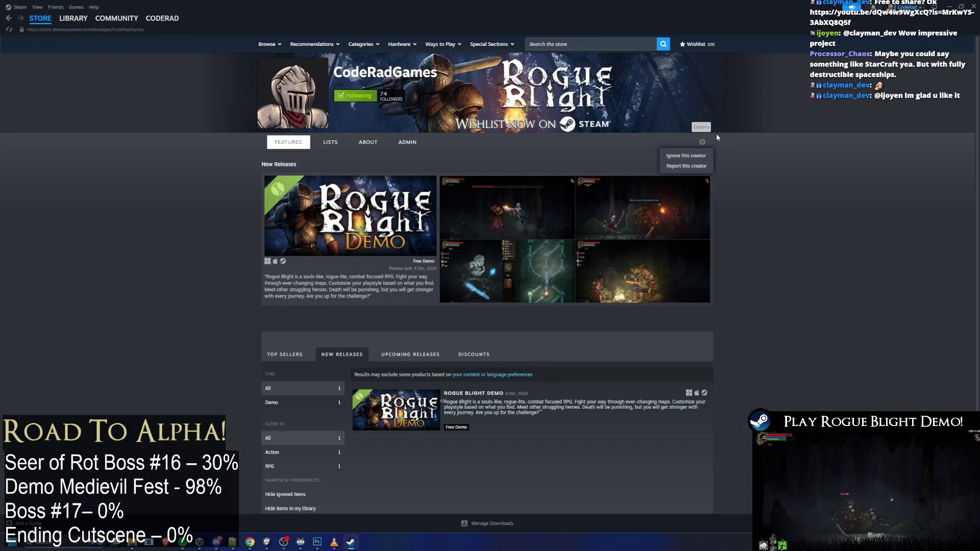
pyautogui.click(712, 166)
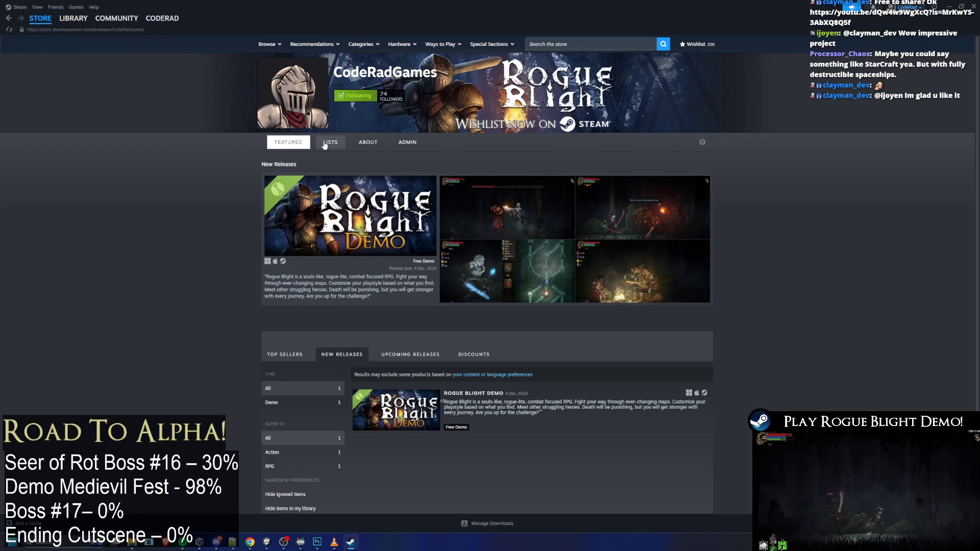
pyautogui.click(407, 142)
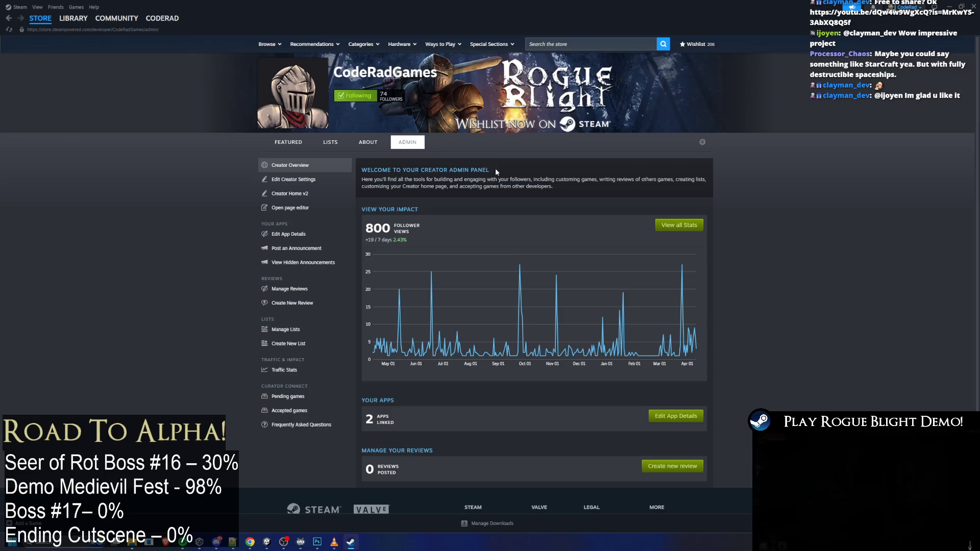
pyautogui.scroll(-2, 493, 166)
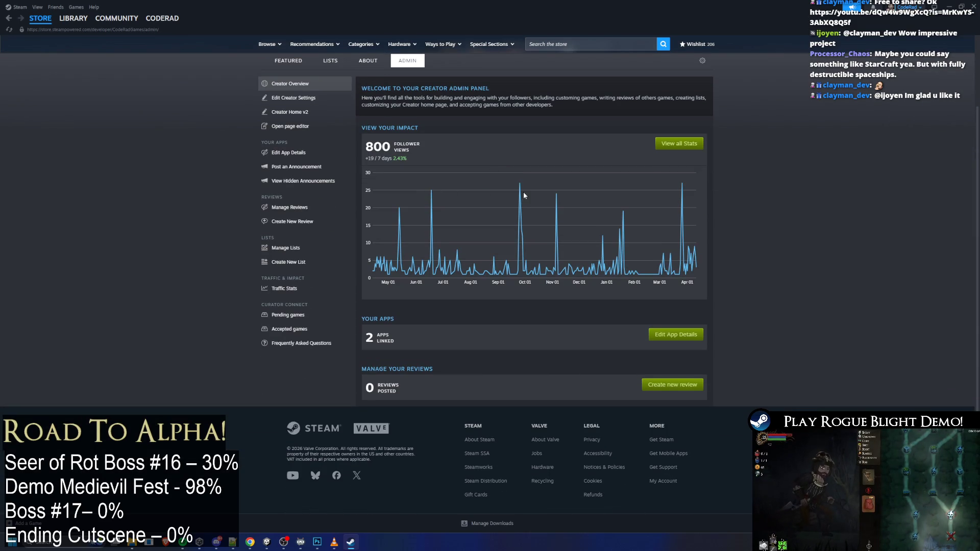
pyautogui.moveTo(682, 183)
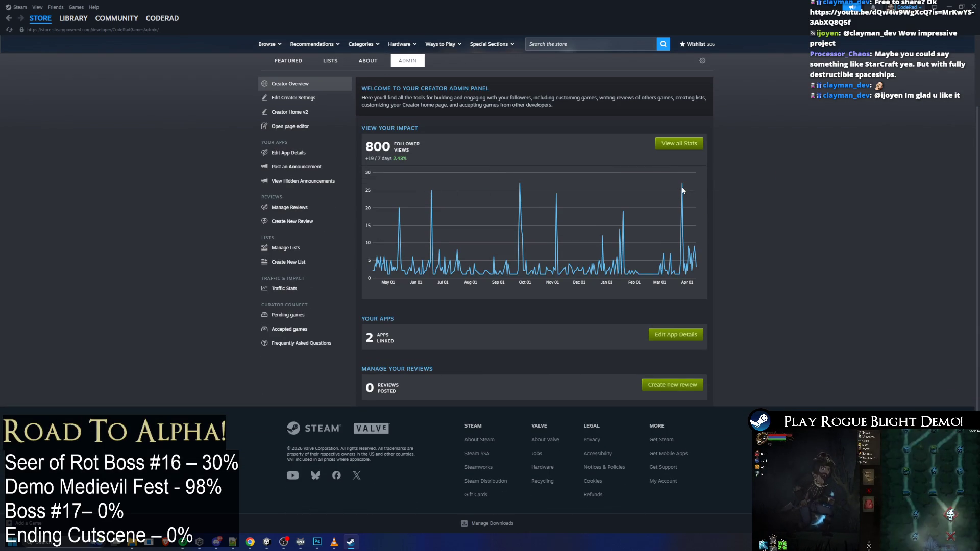
pyautogui.scroll(2, 586, 210)
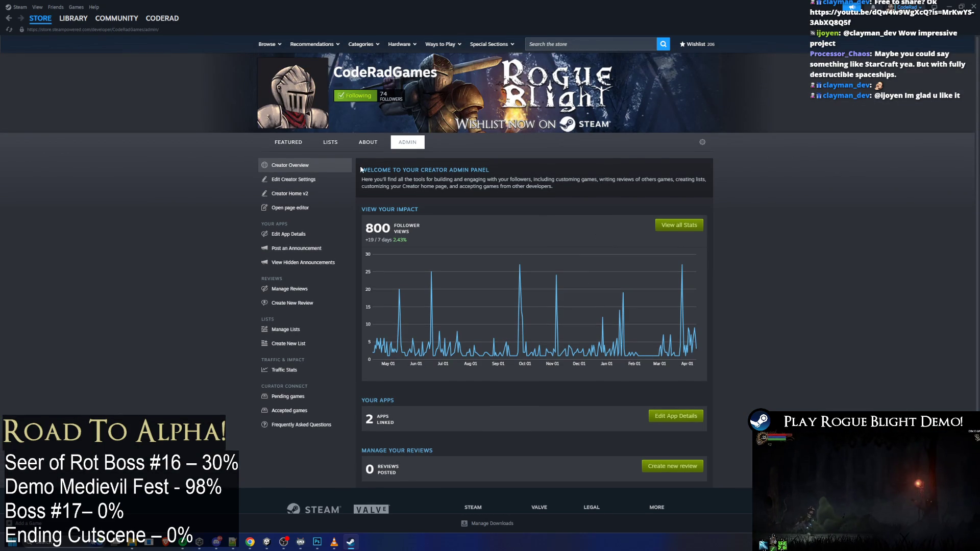
pyautogui.click(298, 180)
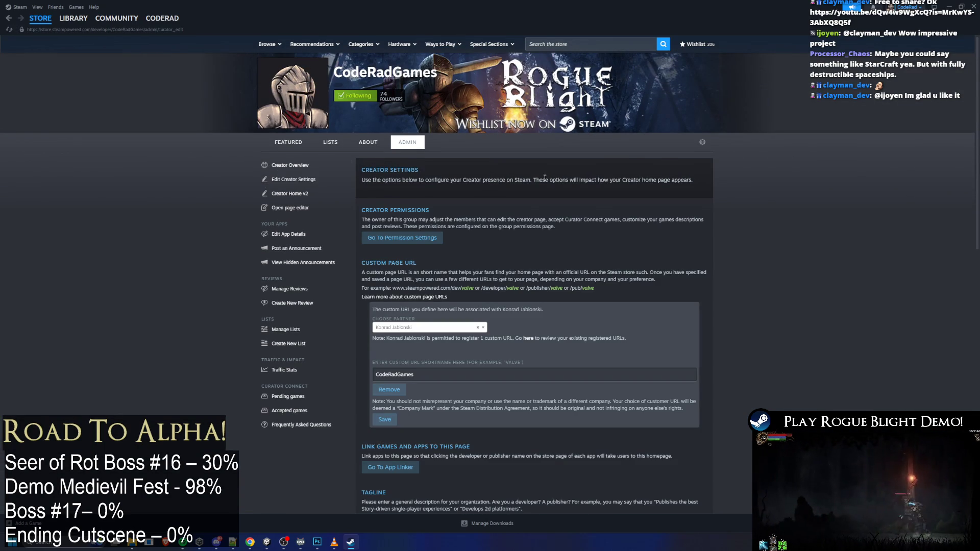
# Open the Creator Home page editor and start editing the banner's background image
pyautogui.scroll(-15, 544, 185)
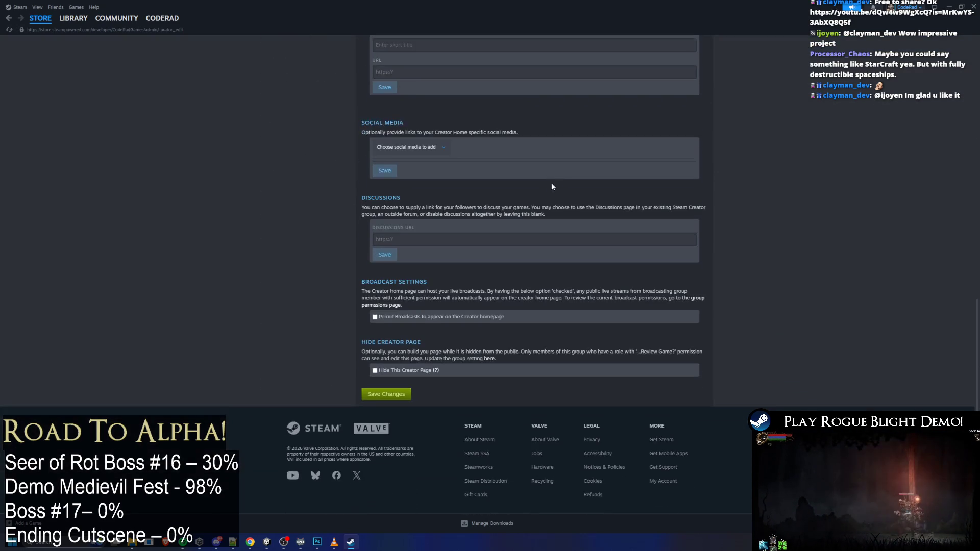
pyautogui.scroll(15, 592, 234)
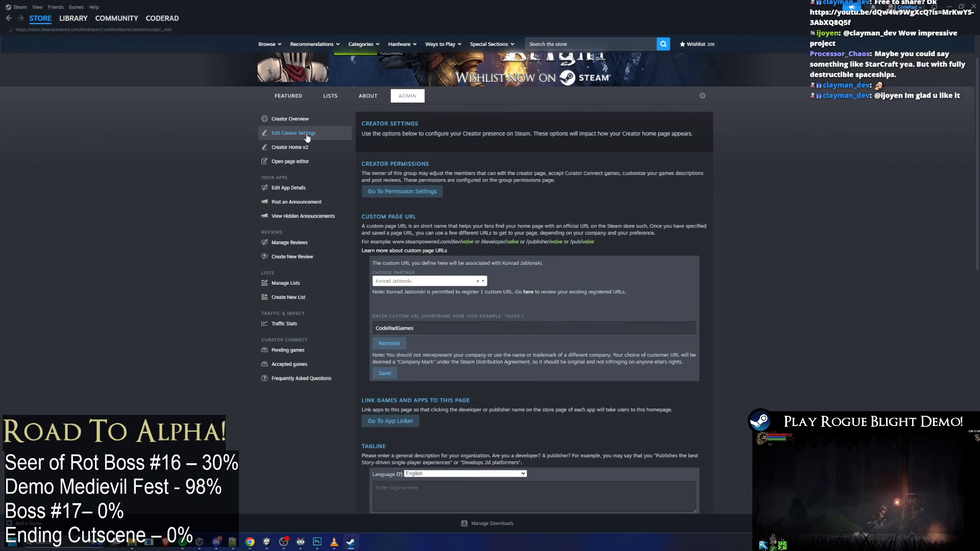
pyautogui.scroll(1, 303, 150)
pyautogui.click(301, 194)
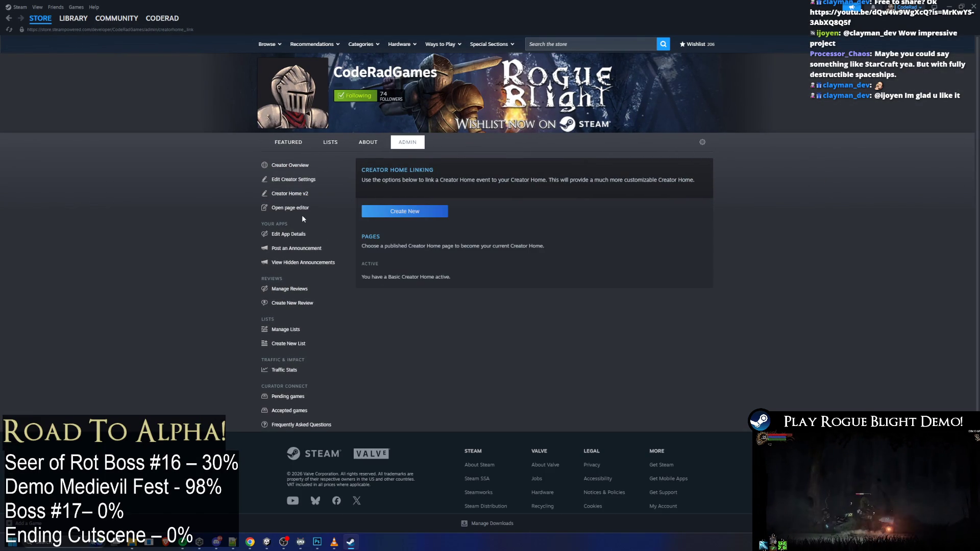
pyautogui.click(305, 213)
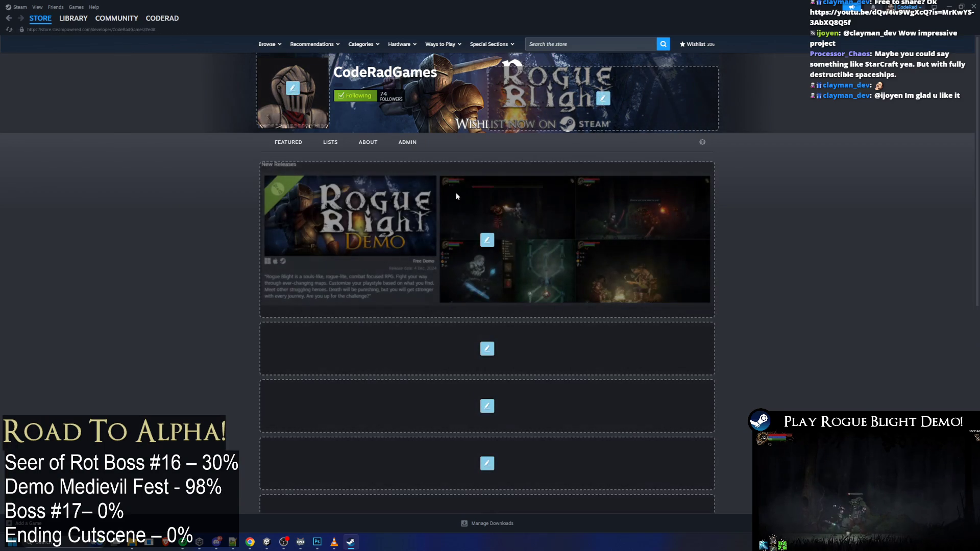
pyautogui.scroll(-10, 485, 199)
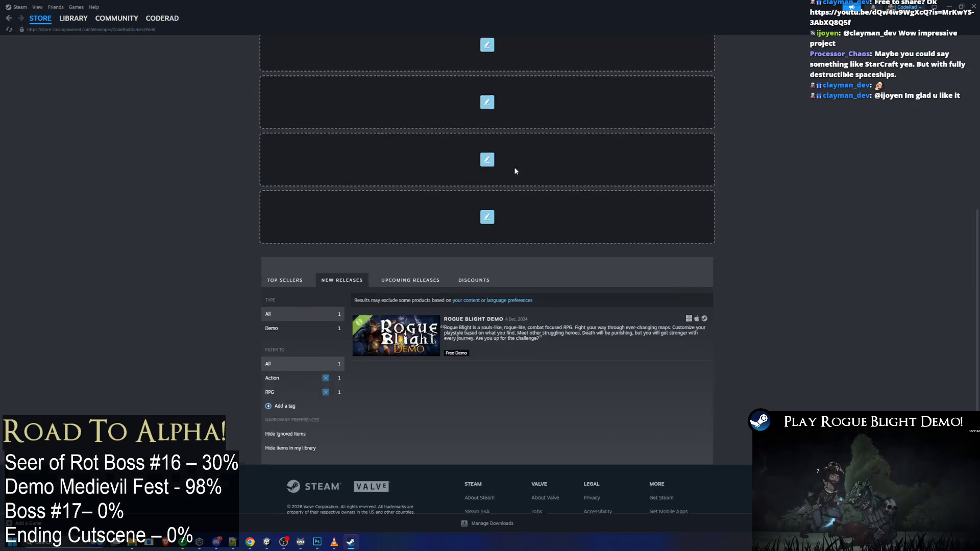
pyautogui.scroll(10, 526, 173)
pyautogui.click(604, 100)
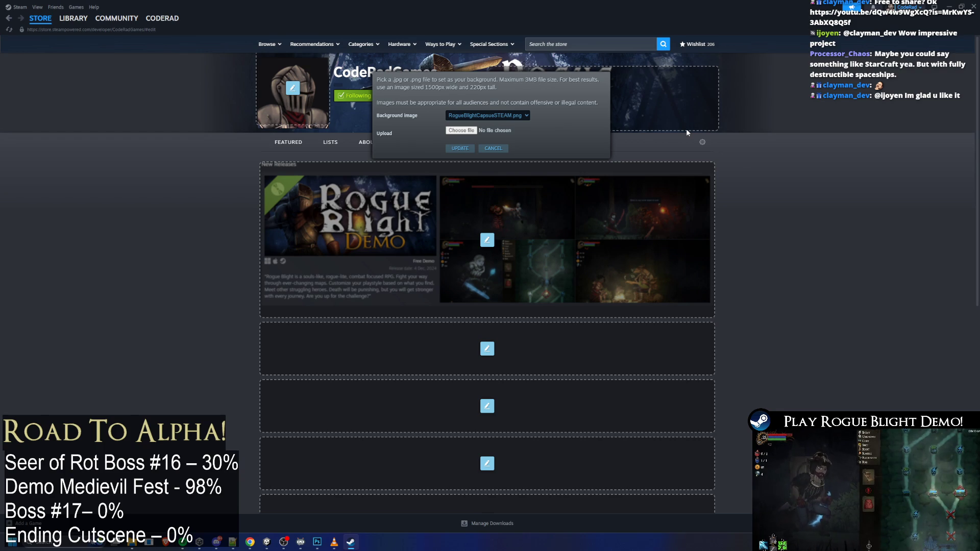
# Bring the Normal capsule folder forward in File Explorer and shrink it so Steam shows behind
pyautogui.hotkey('alt', 'Tab')
pyautogui.hotkey('alt', 'Tab')
pyautogui.hotkey('alt', 'Tab')
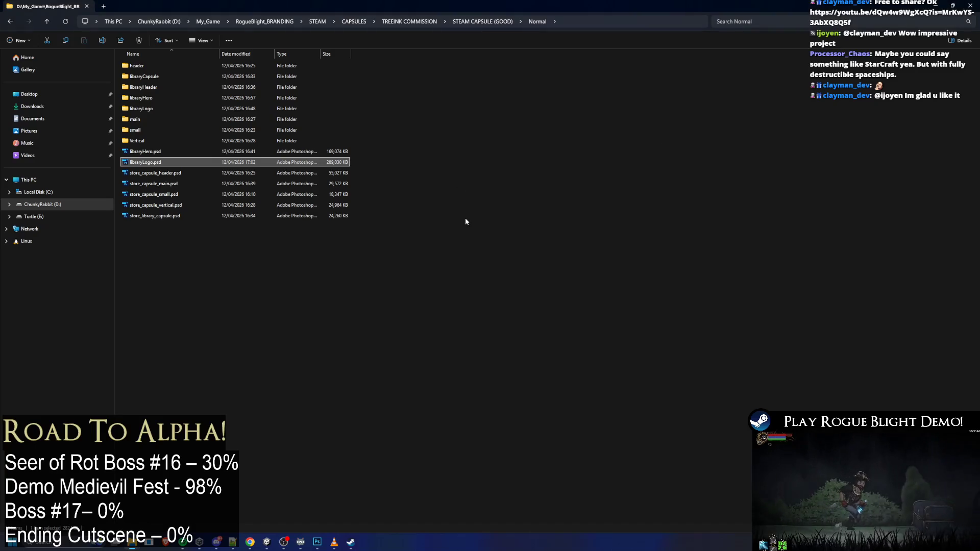
pyautogui.click(466, 218)
pyautogui.moveTo(442, 4)
pyautogui.mouseDown()
pyautogui.moveTo(526, 199)
pyautogui.moveTo(362, 163)
pyautogui.mouseUp()
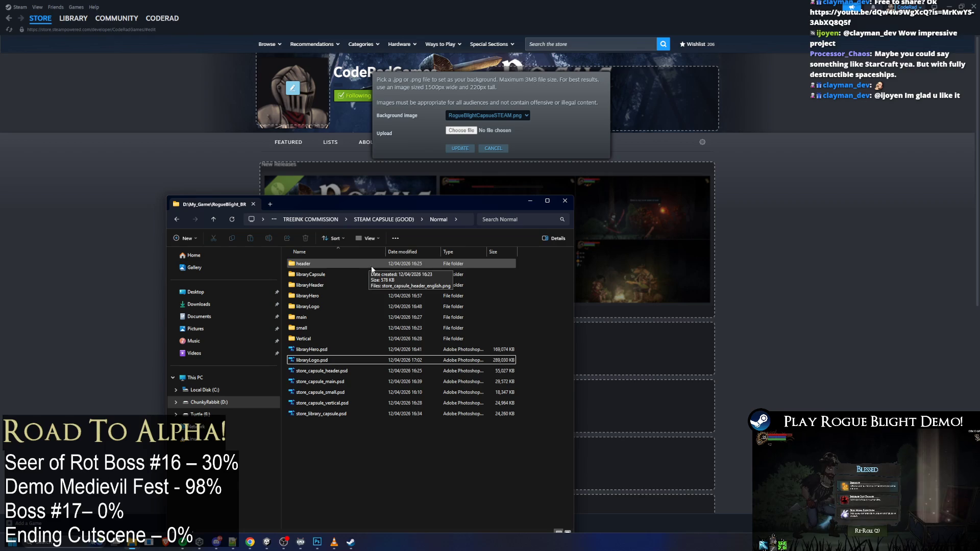
# Check the header and libraryHeader folders, then open libraryHero.psd in Photoshop
pyautogui.doubleClick(336, 267)
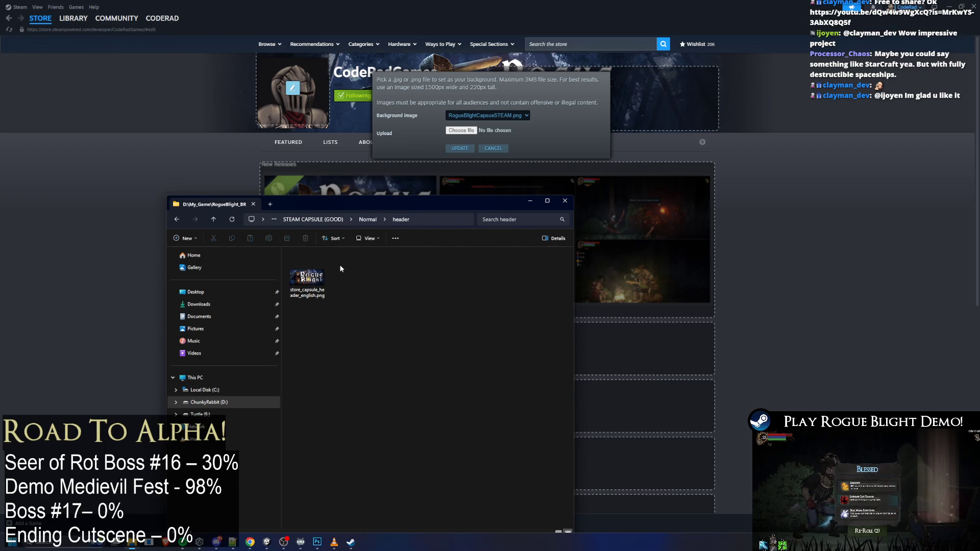
pyautogui.hotkey('alt', 'Left')
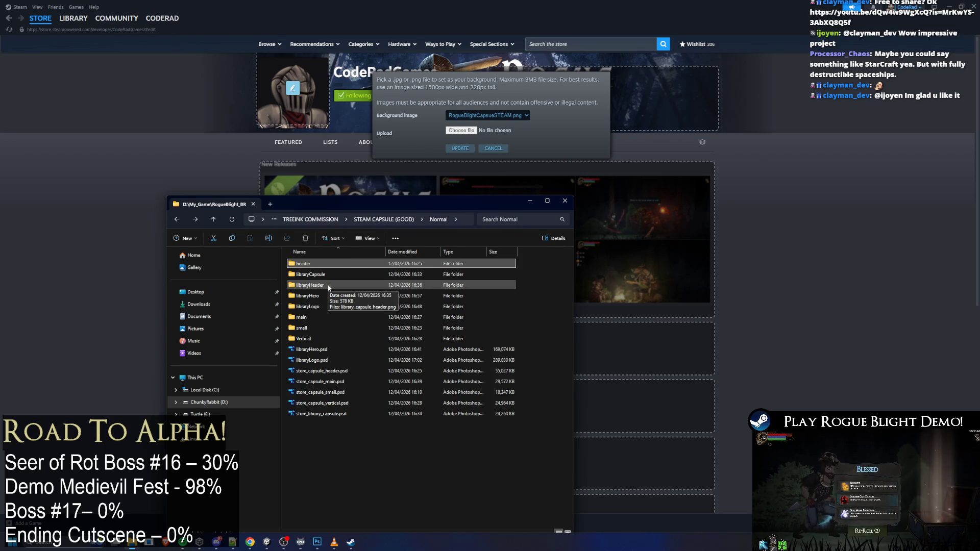
pyautogui.doubleClick(357, 285)
pyautogui.hotkey('alt', 'Left')
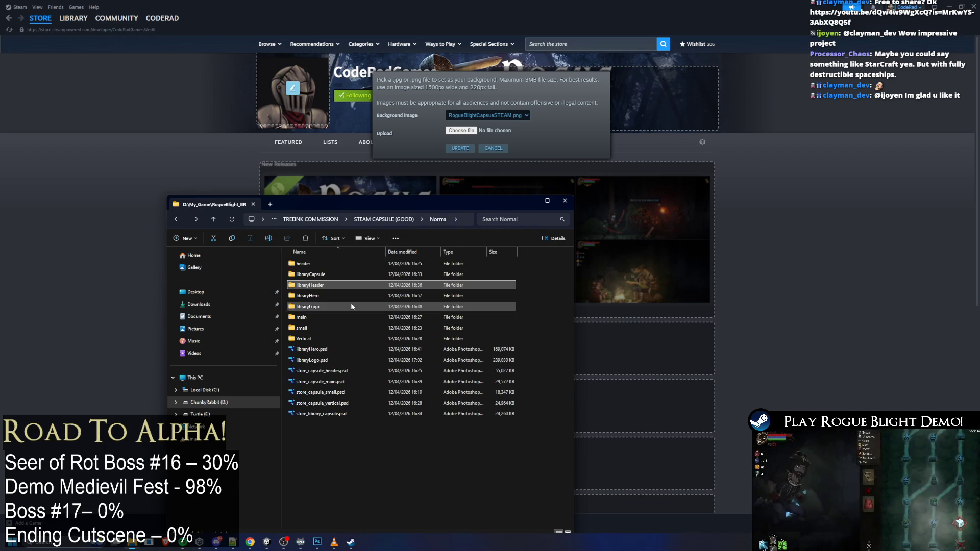
pyautogui.click(328, 350)
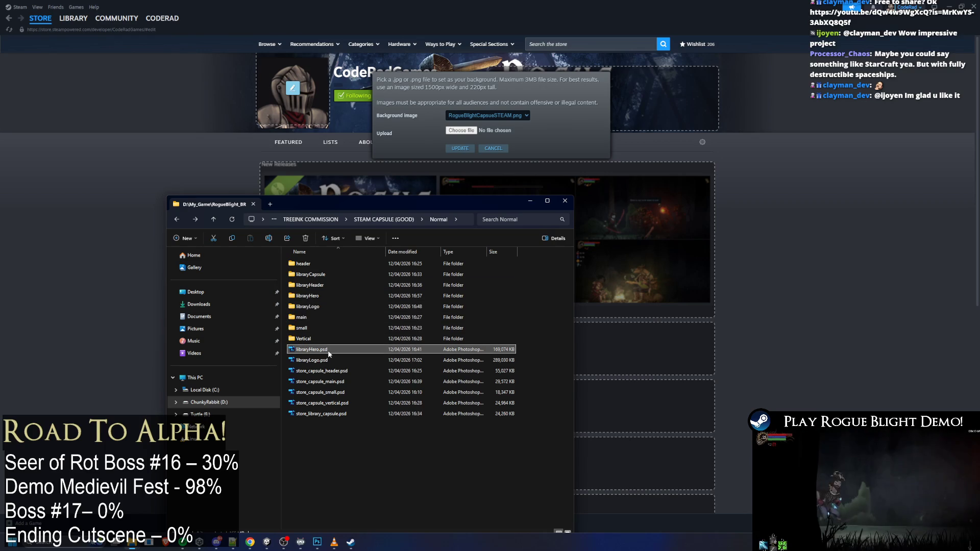
pyautogui.doubleClick(328, 351)
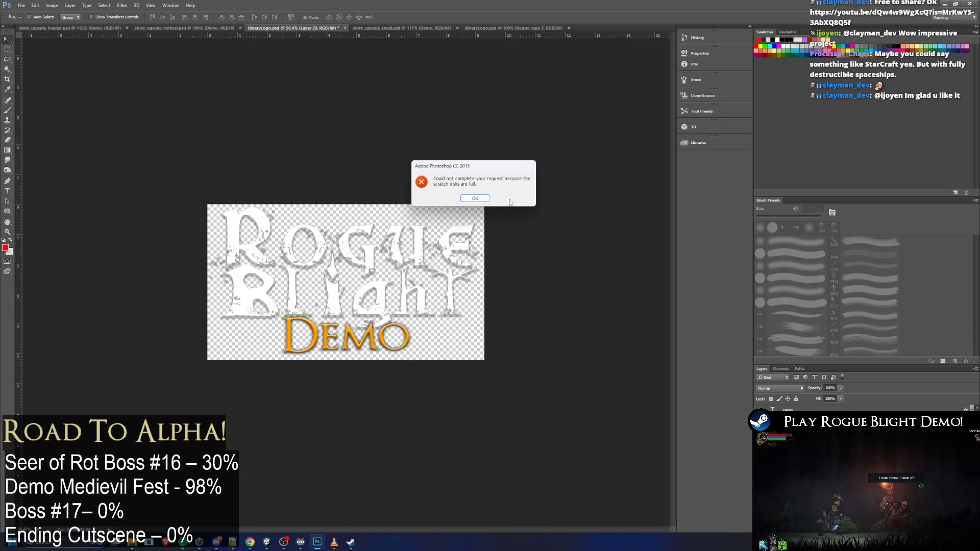
# Dismiss the scratch disk error and close libraryLogo, store_capsule_small and store_capsule_vertical, saving the logo
pyautogui.click(481, 200)
pyautogui.click(344, 28)
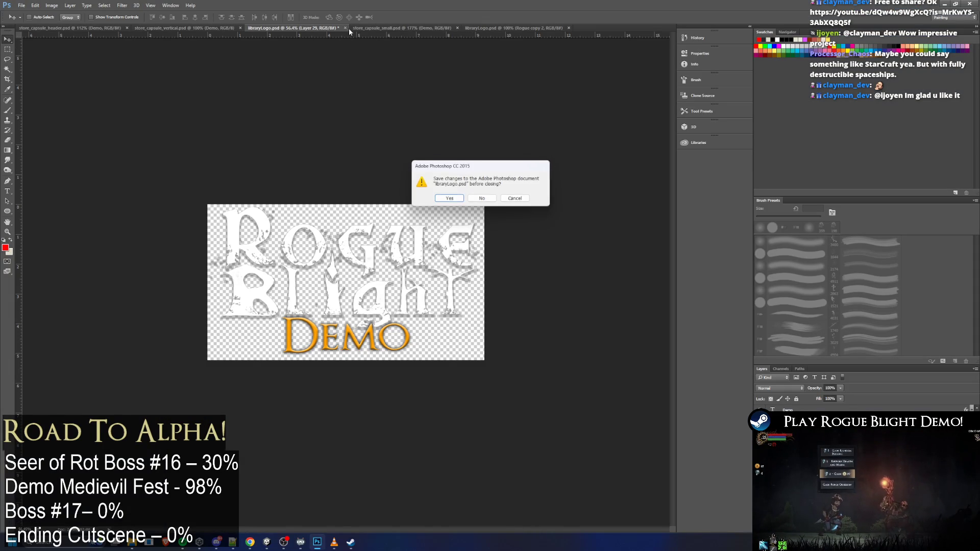
pyautogui.click(460, 198)
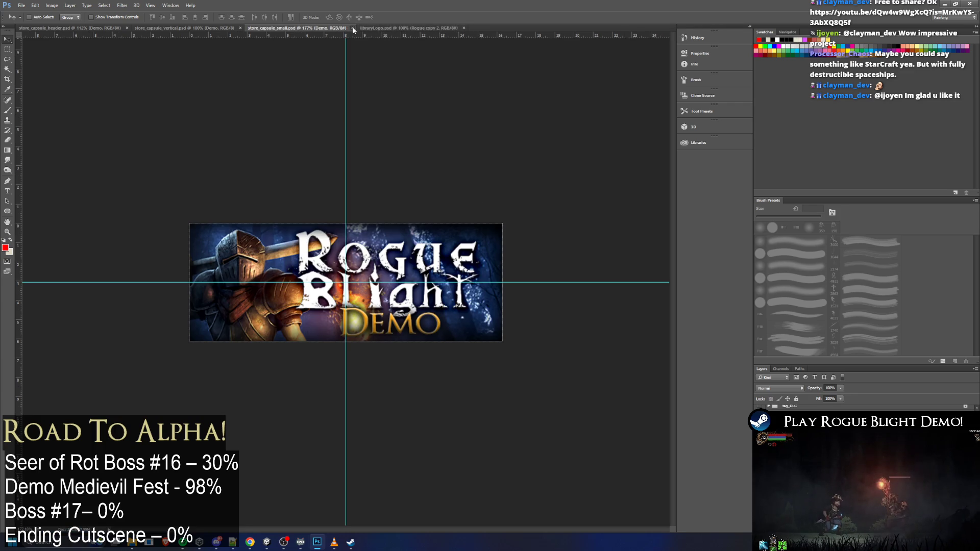
pyautogui.click(353, 28)
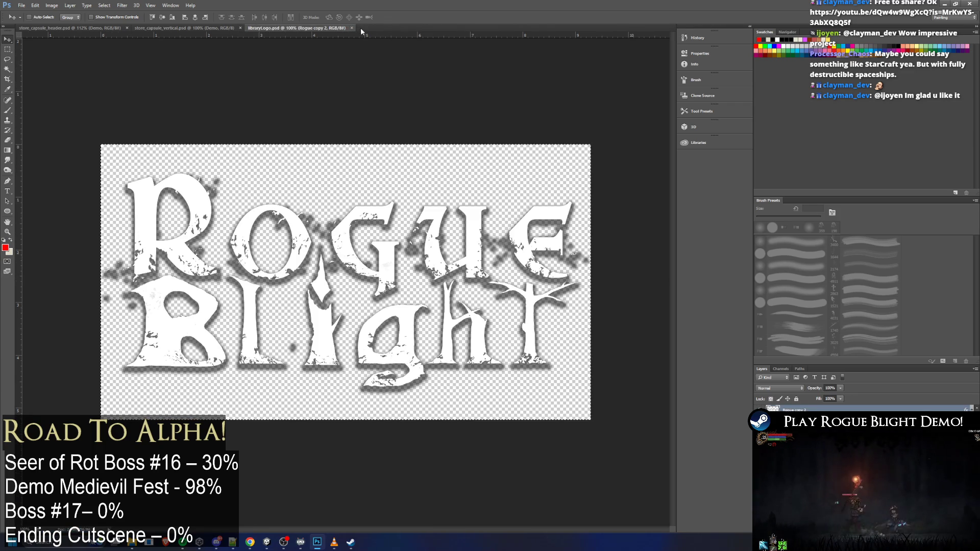
pyautogui.click(352, 28)
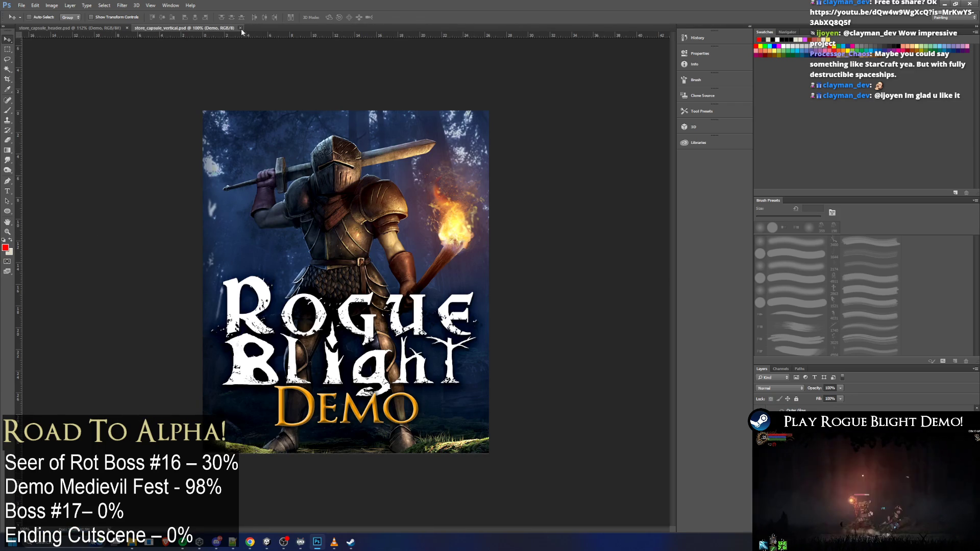
pyautogui.click(240, 28)
# Bring the libraryHero banner document forward and restore Photoshop to a smaller window
pyautogui.hotkey('alt', 'Tab')
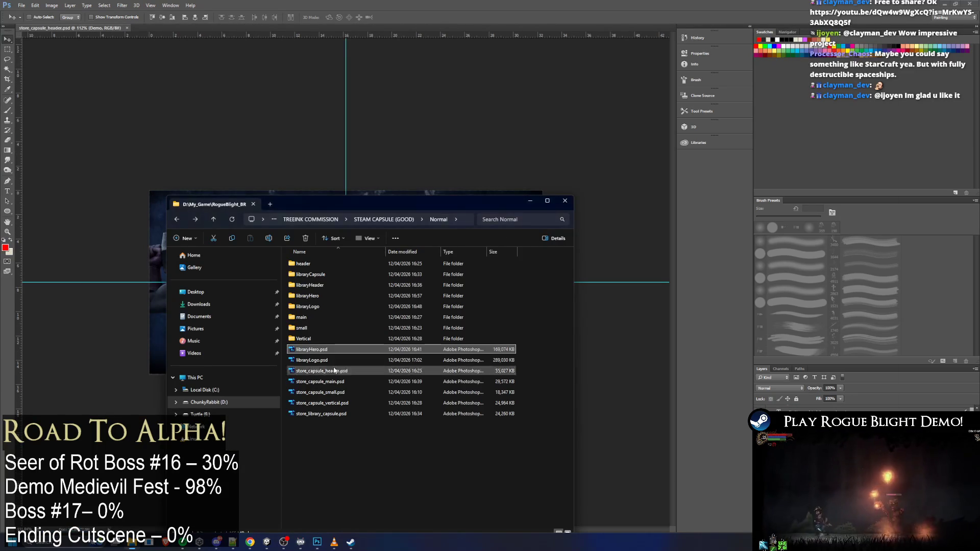
pyautogui.hotkey('alt', 'Tab')
pyautogui.hotkey('ctrl', 'a')
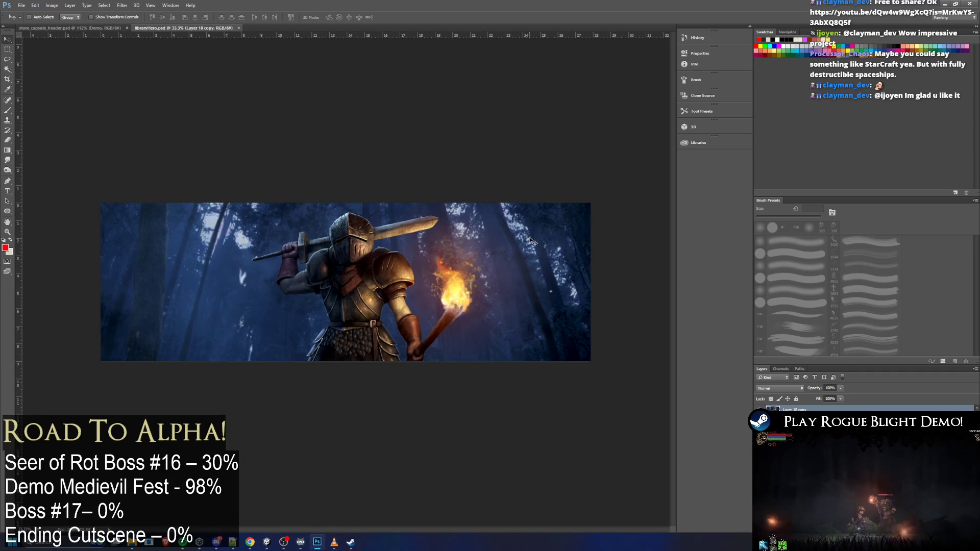
pyautogui.hotkey('alt', 'Tab')
pyautogui.click(531, 8)
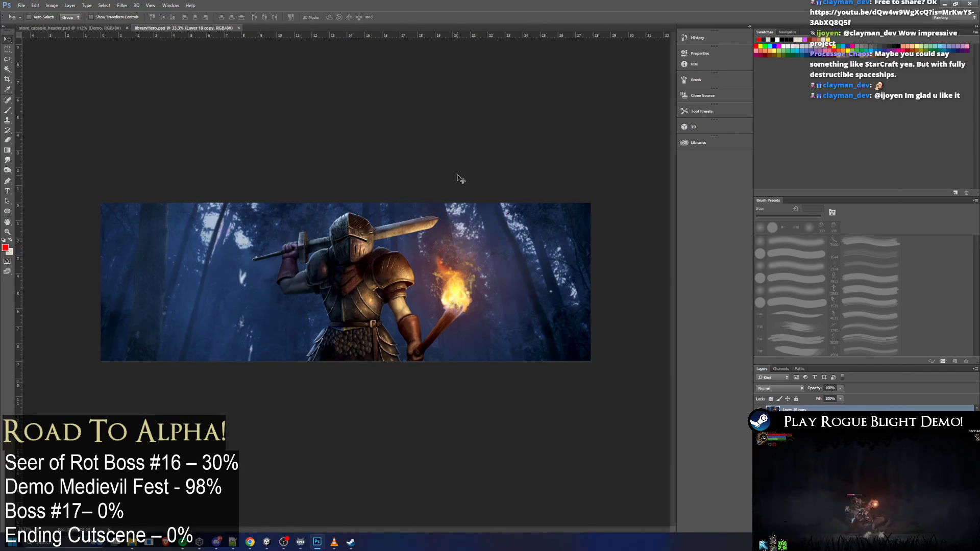
pyautogui.doubleClick(605, 4)
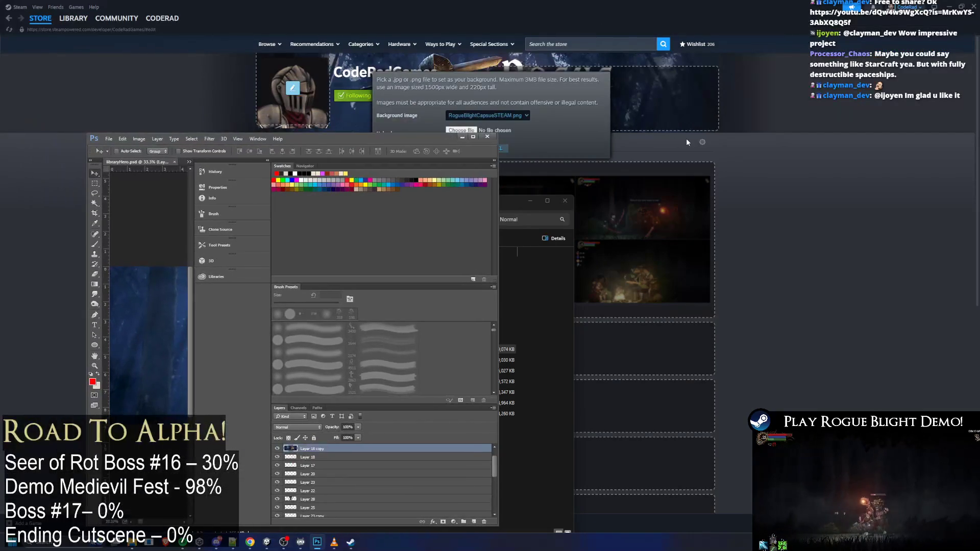
pyautogui.doubleClick(337, 147)
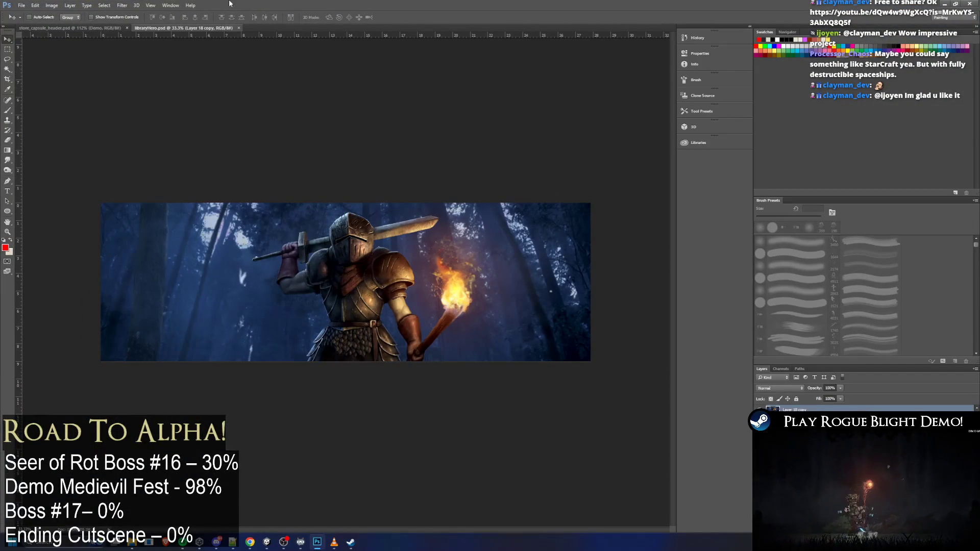
pyautogui.click(54, 6)
pyautogui.hotkey('alt', 'Tab')
pyautogui.click(491, 32)
pyautogui.hotkey('alt', 'Tab')
pyautogui.press('Tab')
pyautogui.press('Tab')
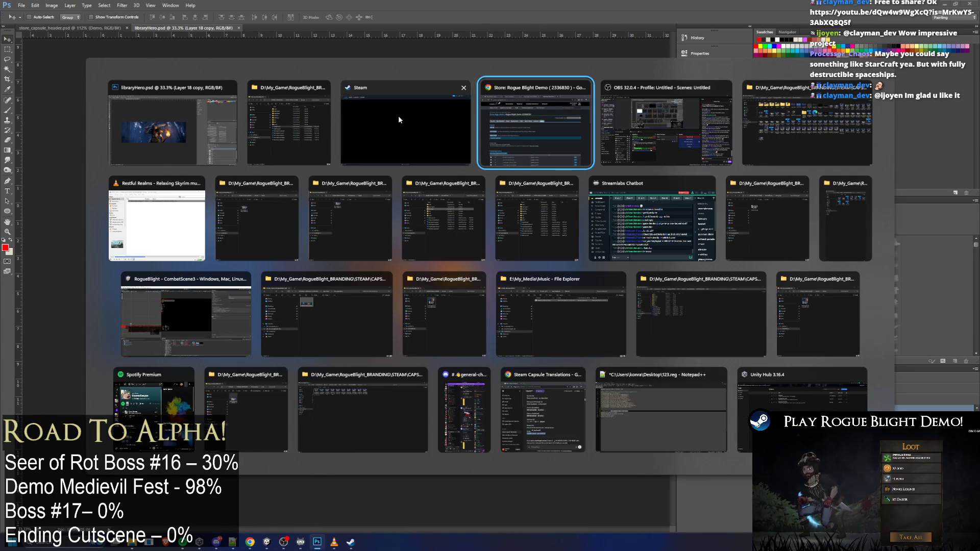
pyautogui.hotkey('alt', 'Tab')
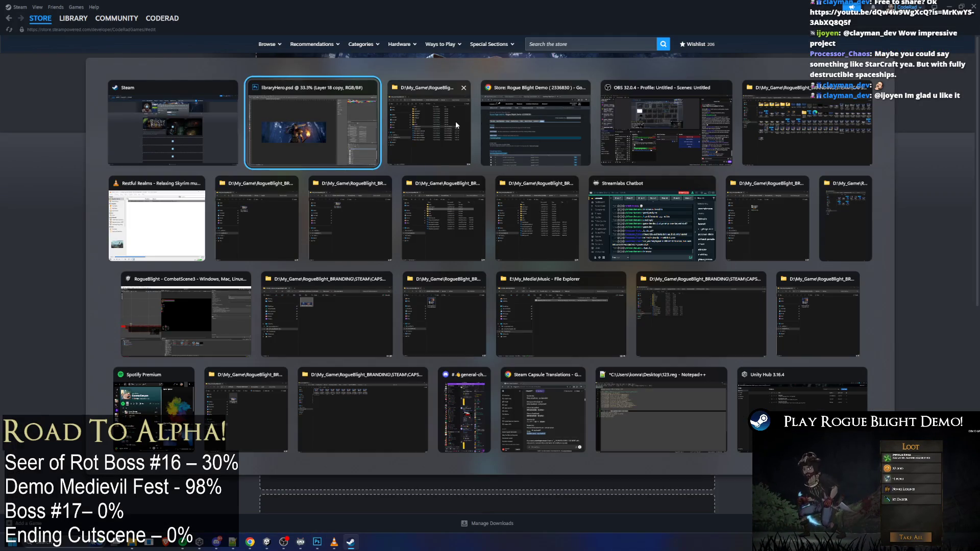
pyautogui.hotkey('alt', 'Tab')
pyautogui.hotkey('alt', 'Tab')
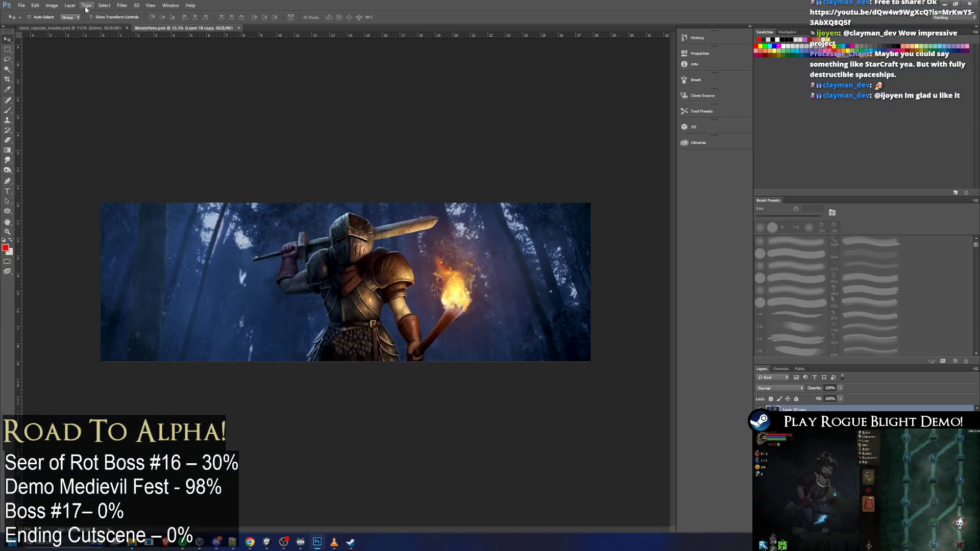
# Reduce the canvas to a wide banner strip, accepting the clipping warning
pyautogui.click(56, 7)
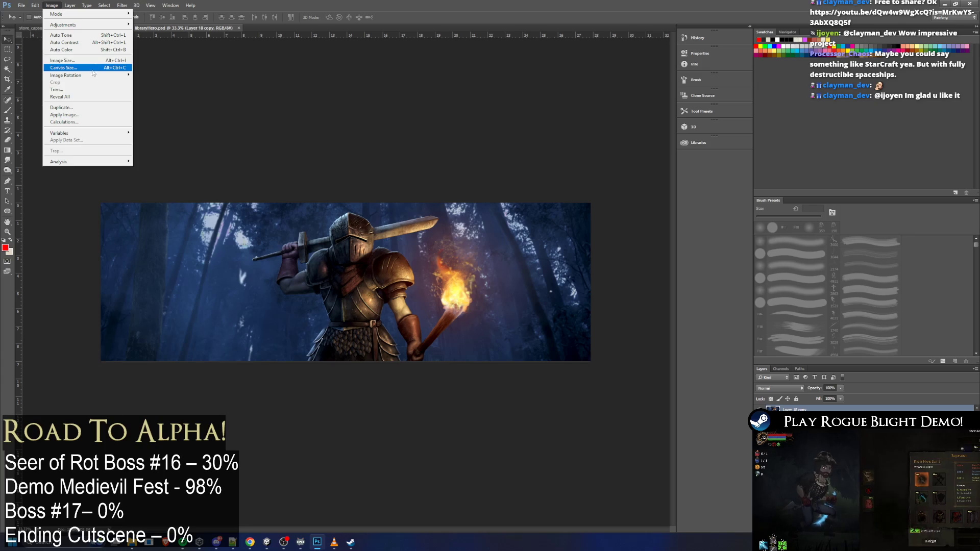
pyautogui.click(77, 67)
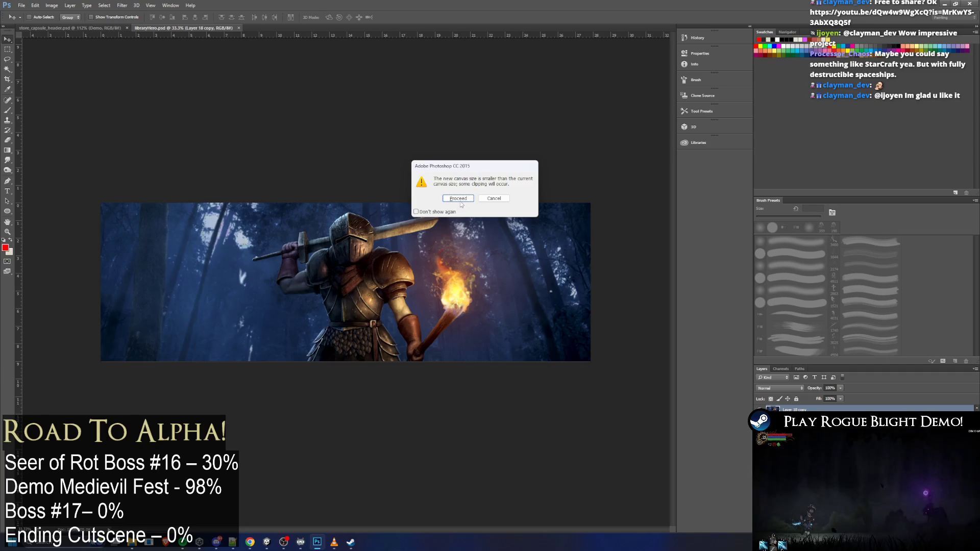
pyautogui.click(459, 201)
# Scale the knight art down to about 27% with free transform
pyautogui.hotkey('ctrl', 't')
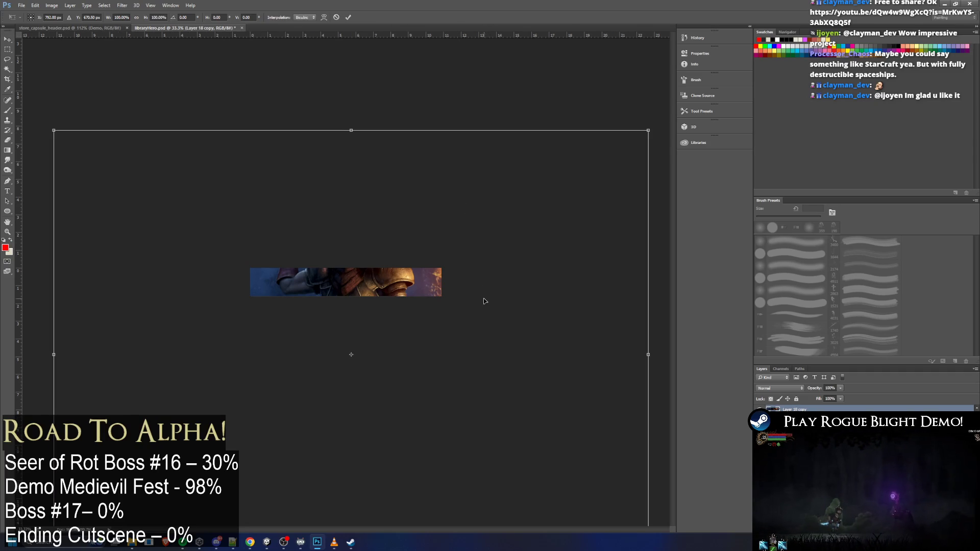
pyautogui.moveTo(648, 131)
pyautogui.mouseDown()
pyautogui.moveTo(463, 256)
pyautogui.moveTo(328, 372)
pyautogui.mouseUp()
pyautogui.moveTo(280, 396); pyautogui.dragTo(452, 251)
pyautogui.moveTo(509, 231); pyautogui.dragTo(440, 285)
pyautogui.moveTo(374, 317); pyautogui.dragTo(408, 270)
pyautogui.moveTo(476, 235); pyautogui.dragTo(433, 260)
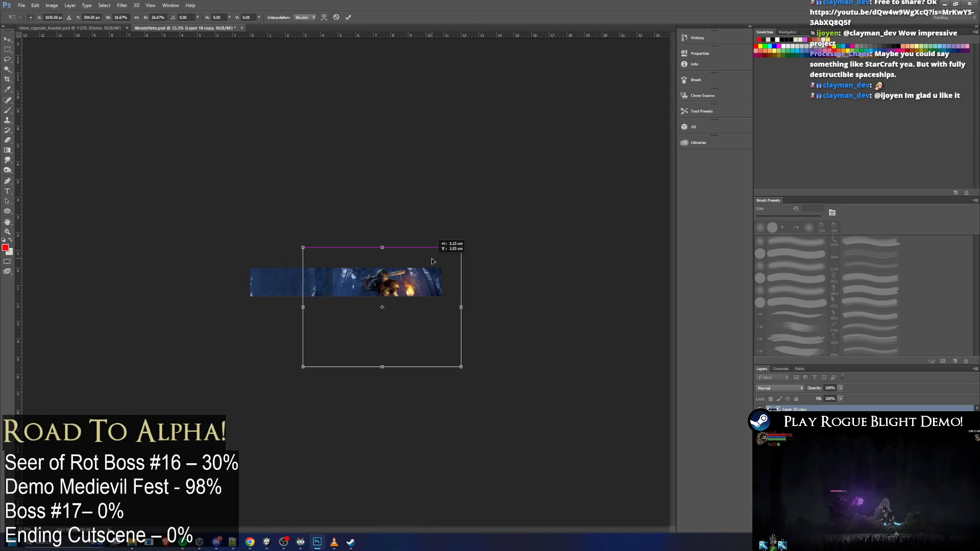
pyautogui.hotkey('alt', 'Tab')
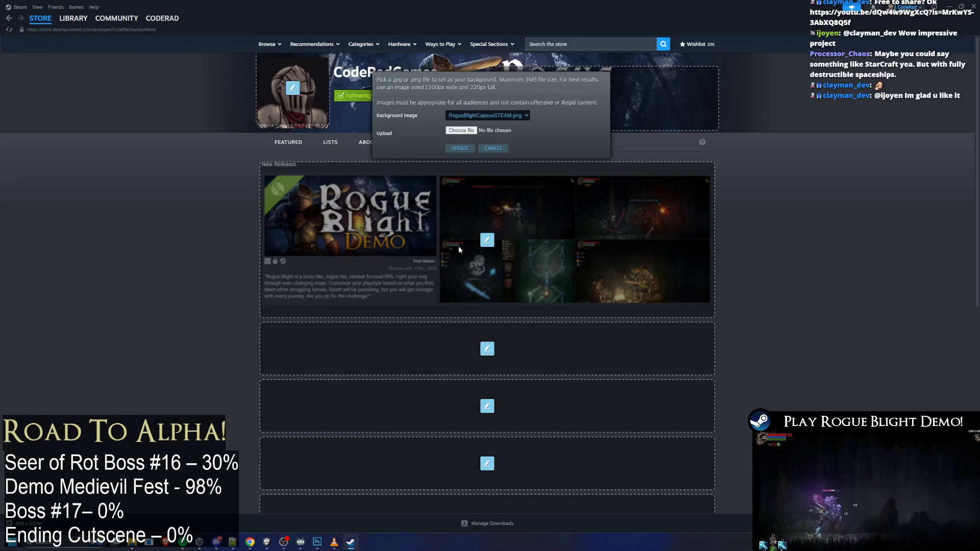
pyautogui.hotkey('alt', 'Tab')
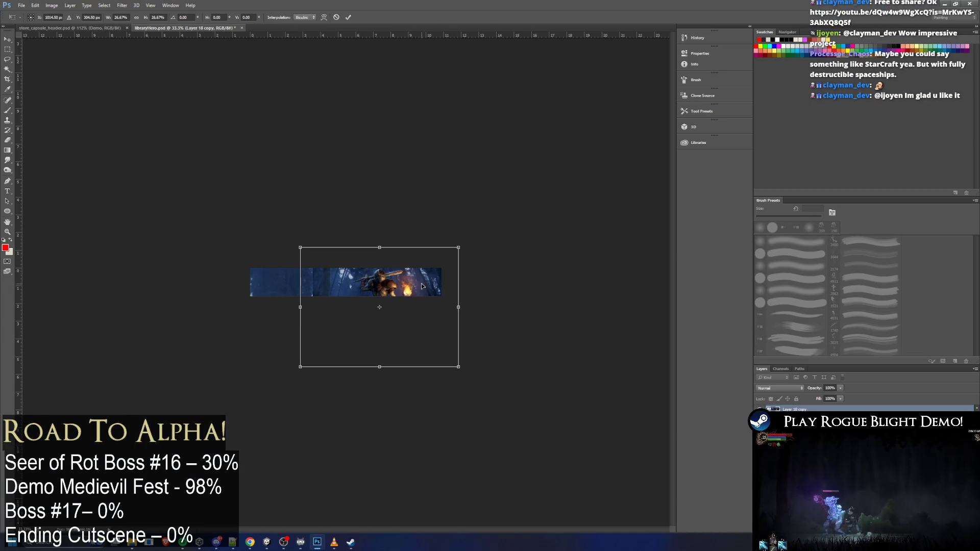
# Fine-tune the knight art to about 25%, move it up and right, and commit
pyautogui.scroll(1, 419, 285)
pyautogui.moveTo(437, 285); pyautogui.dragTo(445, 285)
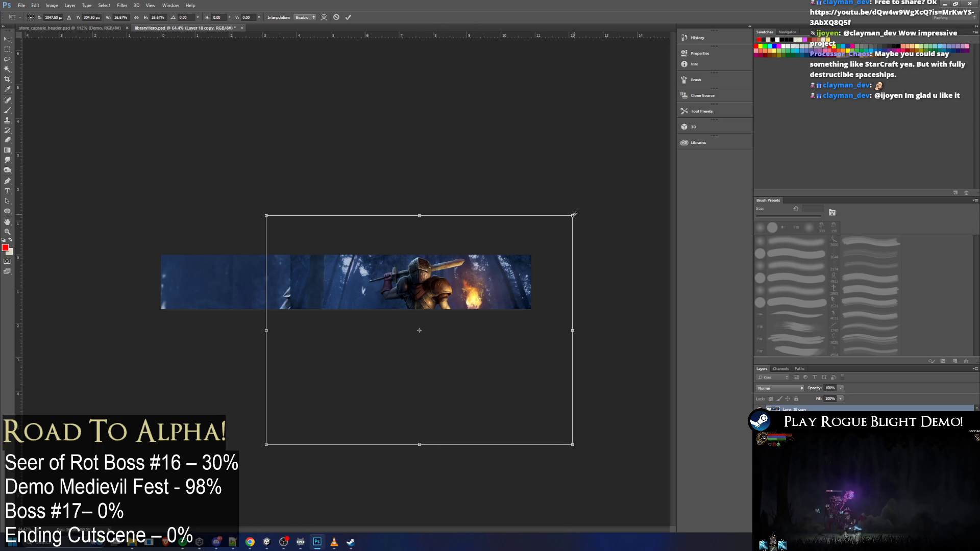
pyautogui.moveTo(575, 214); pyautogui.dragTo(512, 261)
pyautogui.moveTo(469, 293); pyautogui.dragTo(510, 259)
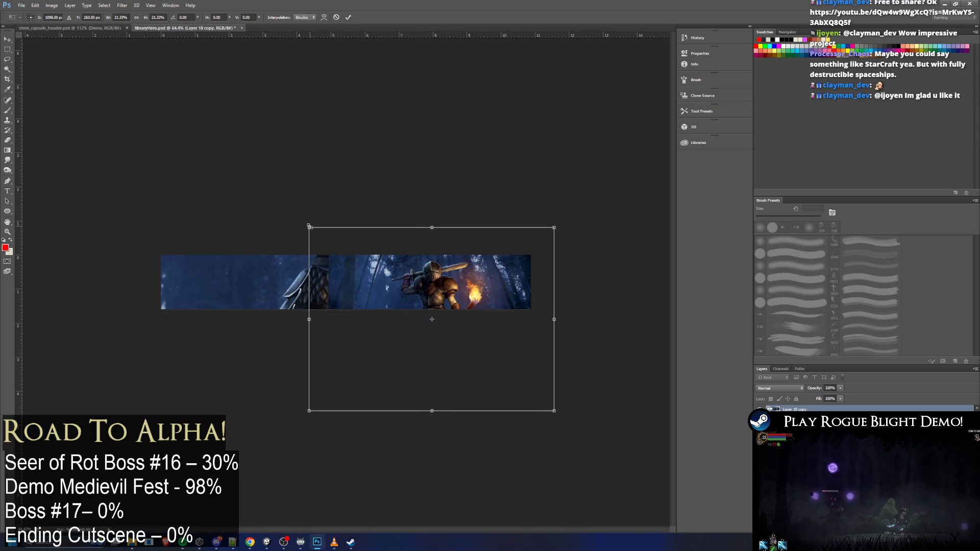
pyautogui.moveTo(308, 225); pyautogui.dragTo(269, 197)
pyautogui.moveTo(386, 253); pyautogui.dragTo(389, 270)
pyautogui.hotkey('alt', 'Tab')
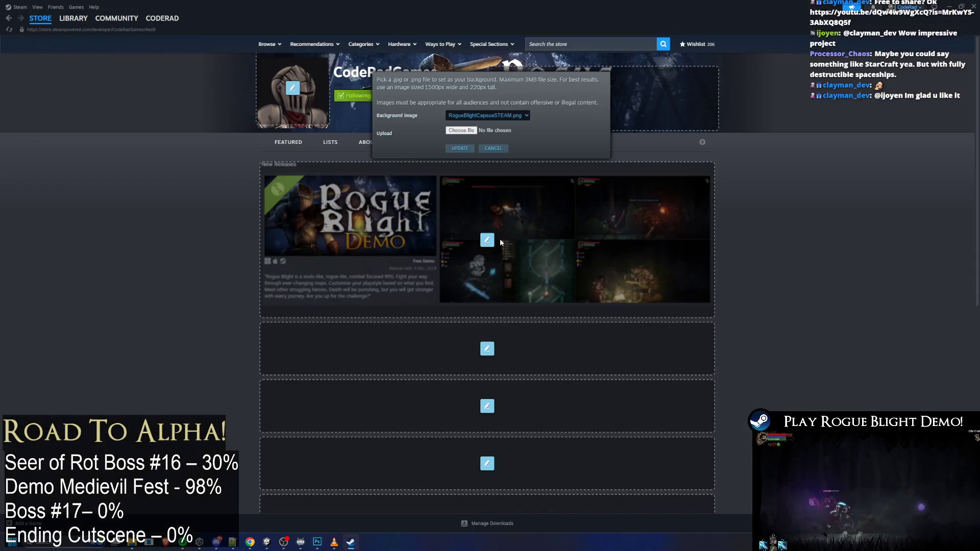
pyautogui.hotkey('alt', 'Tab')
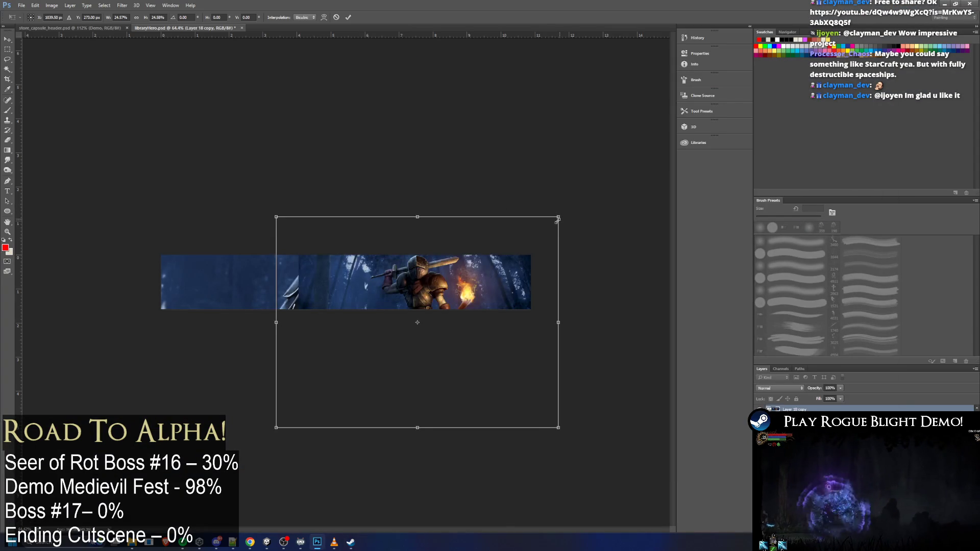
pyautogui.moveTo(536, 243); pyautogui.dragTo(548, 235)
pyautogui.press('Return')
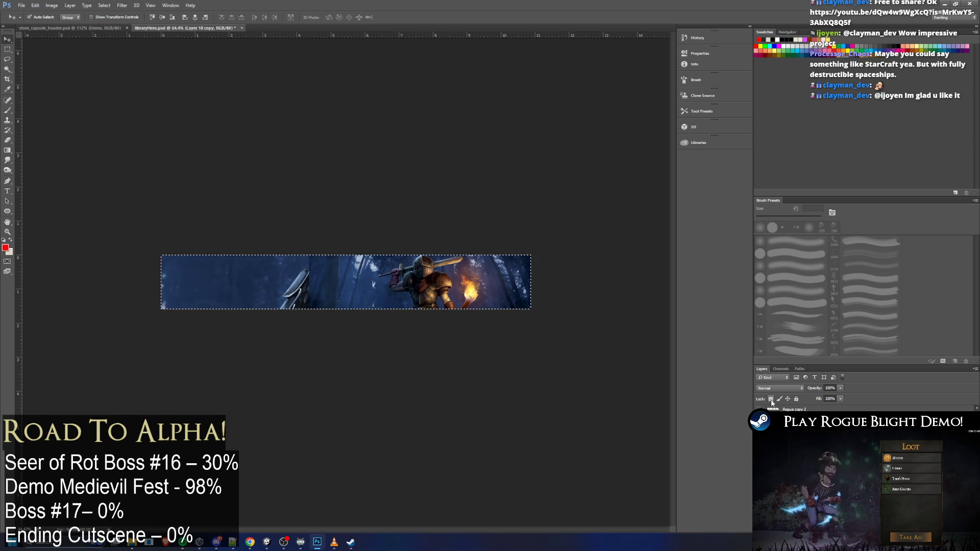
# Paste and enlarge a knight copy, then discard it
pyautogui.hotkey('ctrl', 'v')
pyautogui.hotkey('ctrl', 't')
pyautogui.moveTo(270, 294)
pyautogui.mouseDown()
pyautogui.moveTo(123, 295)
pyautogui.moveTo(314, 294)
pyautogui.moveTo(221, 287)
pyautogui.moveTo(282, 290)
pyautogui.mouseUp()
pyautogui.moveTo(87, 255)
pyautogui.mouseDown()
pyautogui.moveTo(22, 168)
pyautogui.moveTo(22, 136)
pyautogui.moveTo(221, 324)
pyautogui.moveTo(274, 343)
pyautogui.moveTo(276, 356)
pyautogui.mouseUp()
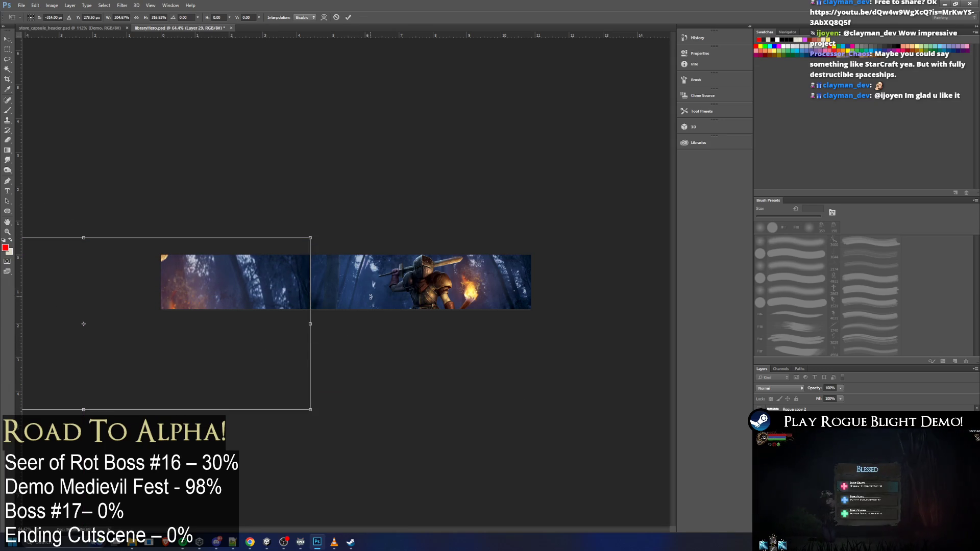
pyautogui.moveTo(294, 303)
pyautogui.mouseDown()
pyautogui.moveTo(367, 278)
pyautogui.moveTo(499, 261)
pyautogui.mouseUp()
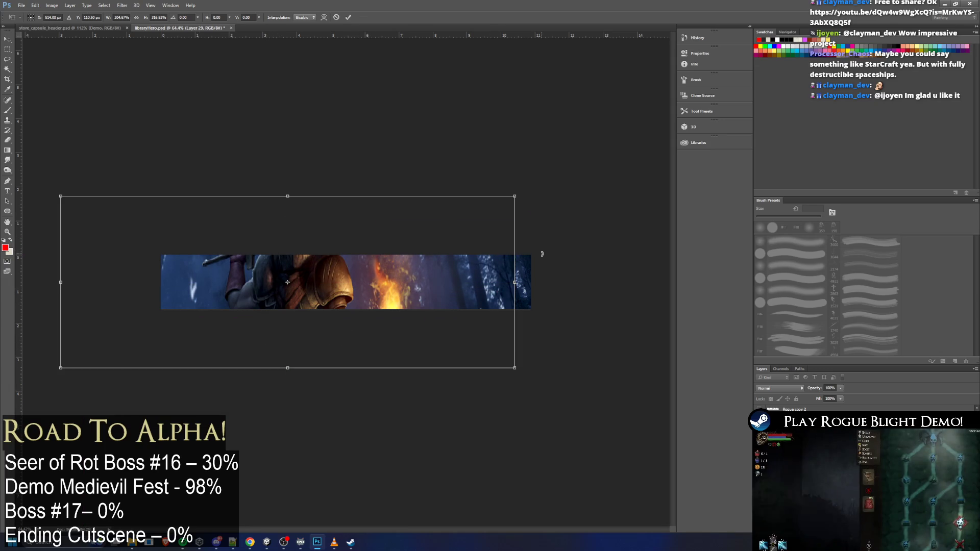
pyautogui.press('Return')
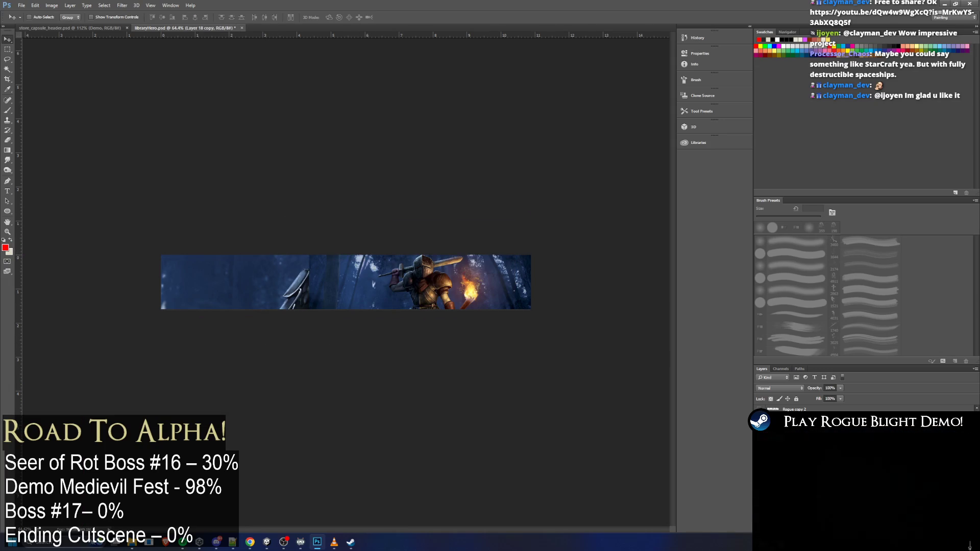
pyautogui.press('Delete')
# Mirror a knight copy horizontally and place it on the banner's left side
pyautogui.moveTo(467, 285); pyautogui.dragTo(241, 282)
pyautogui.hotkey('ctrl', 't')
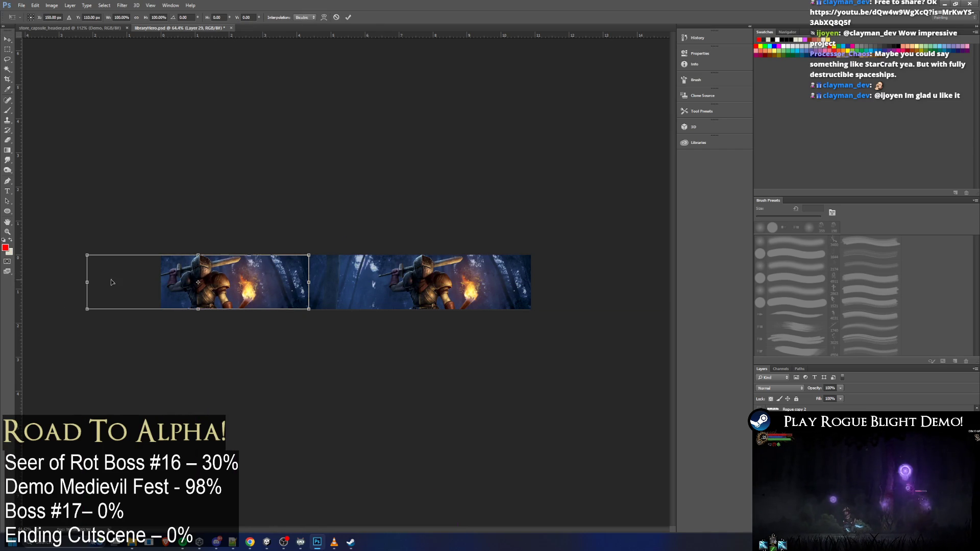
pyautogui.moveTo(89, 282); pyautogui.dragTo(538, 285)
pyautogui.moveTo(472, 297)
pyautogui.mouseDown()
pyautogui.moveTo(228, 297)
pyautogui.moveTo(239, 296)
pyautogui.mouseUp()
pyautogui.moveTo(77, 283); pyautogui.dragTo(98, 282)
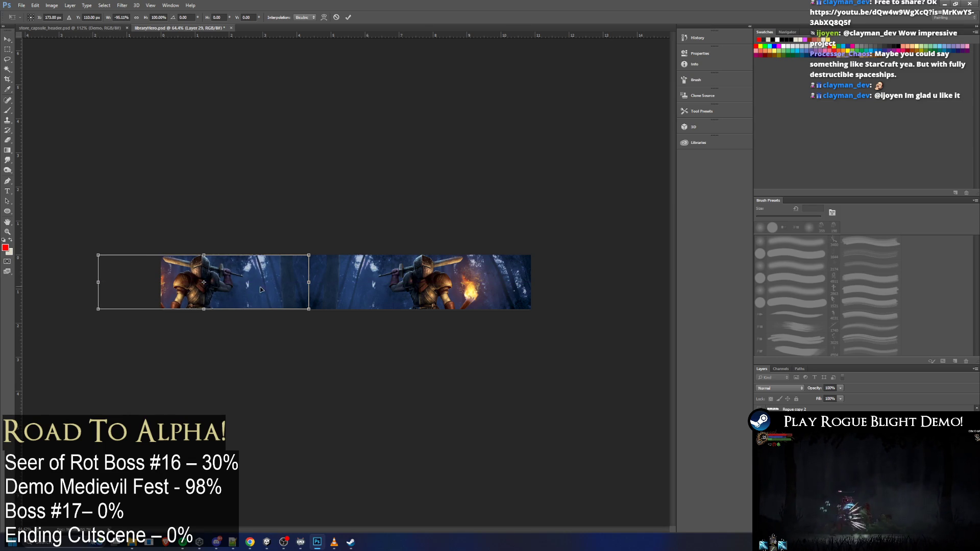
pyautogui.moveTo(270, 283); pyautogui.dragTo(271, 284)
pyautogui.press('Return')
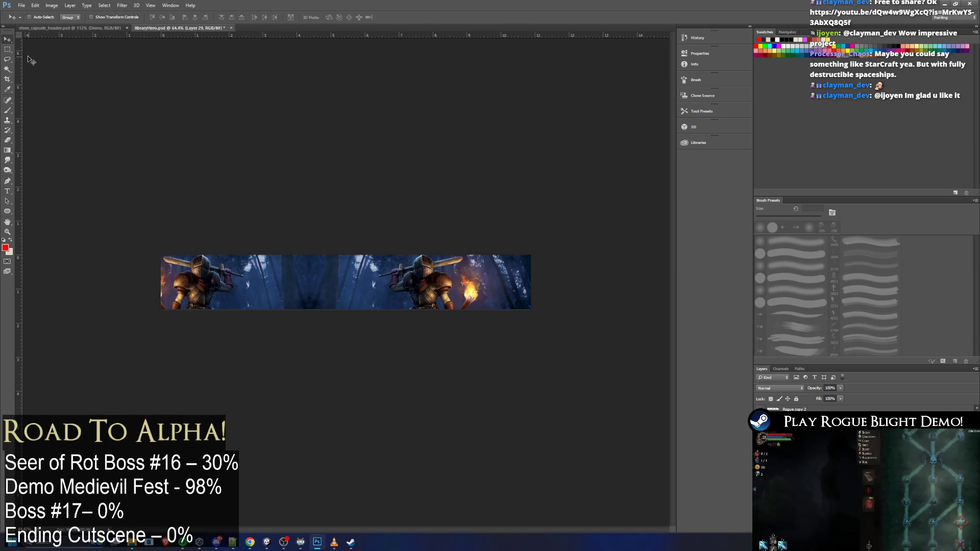
pyautogui.moveTo(285, 286); pyautogui.dragTo(327, 288)
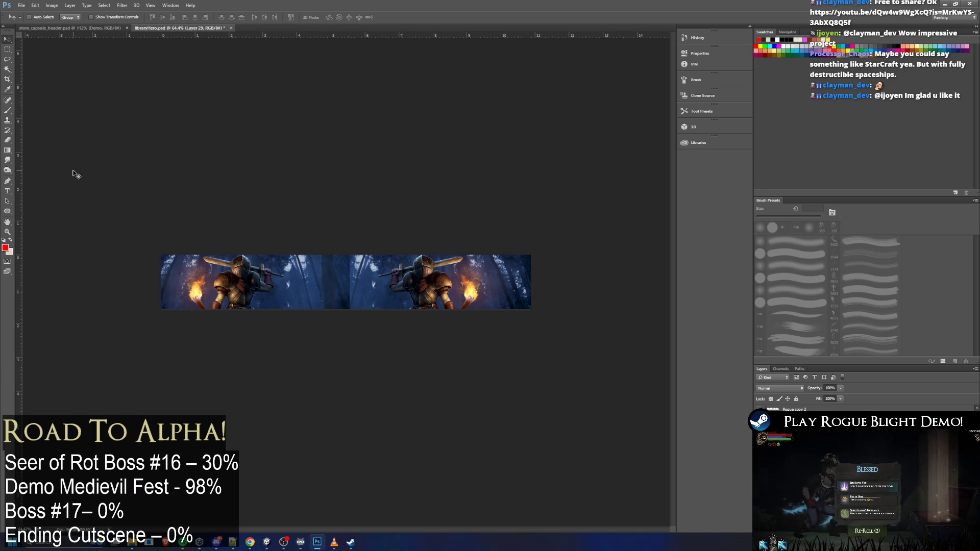
pyautogui.click(8, 144)
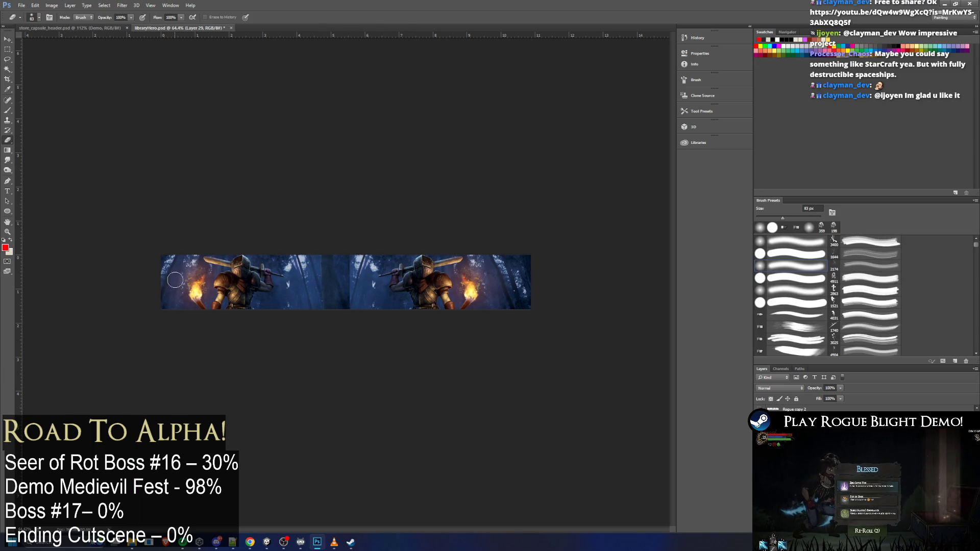
# Darken the banner's left side with the Gradient and Smudge tools
pyautogui.moveTo(624, 298); pyautogui.dragTo(648, 303)
pyautogui.press('g')
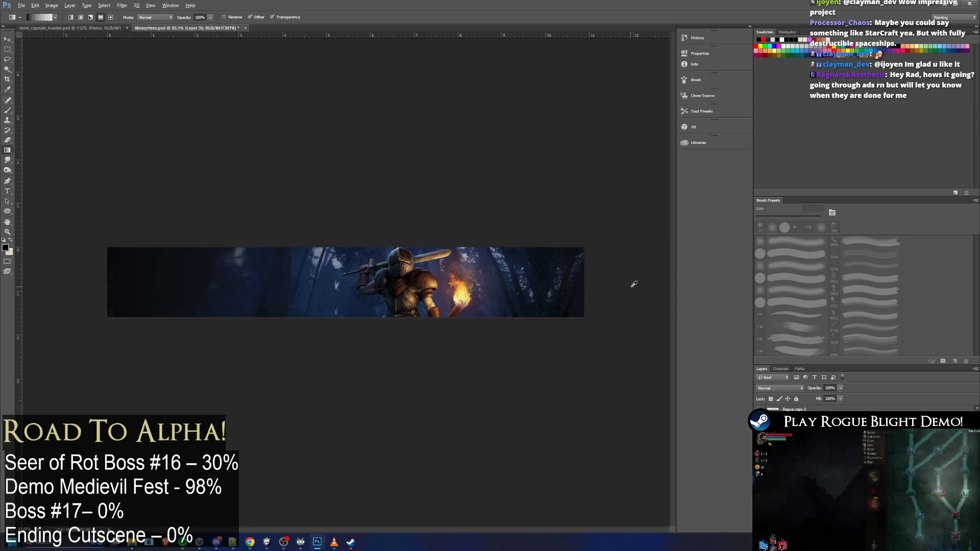
pyautogui.scroll(-2, 634, 283)
pyautogui.scroll(2, 508, 284)
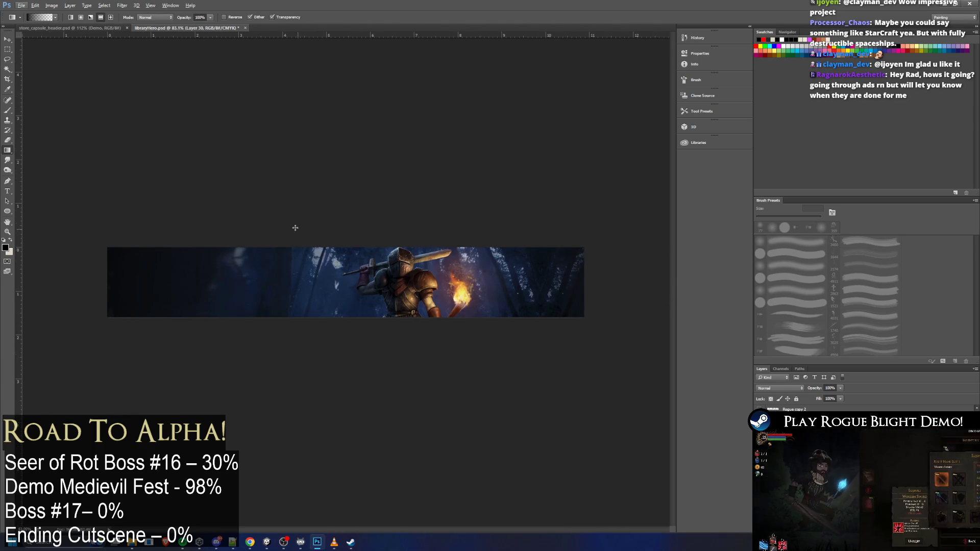
pyautogui.click(9, 162)
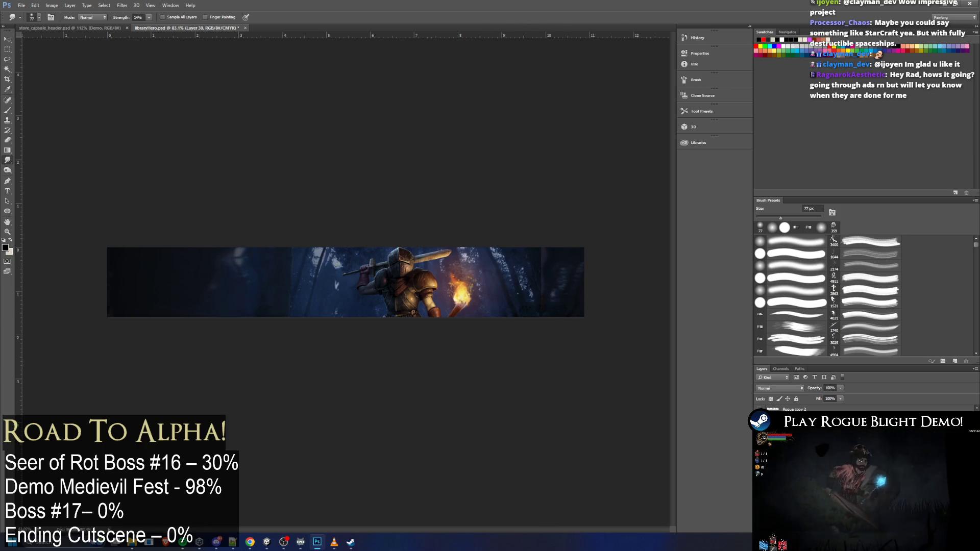
pyautogui.hotkey('alt', '[')
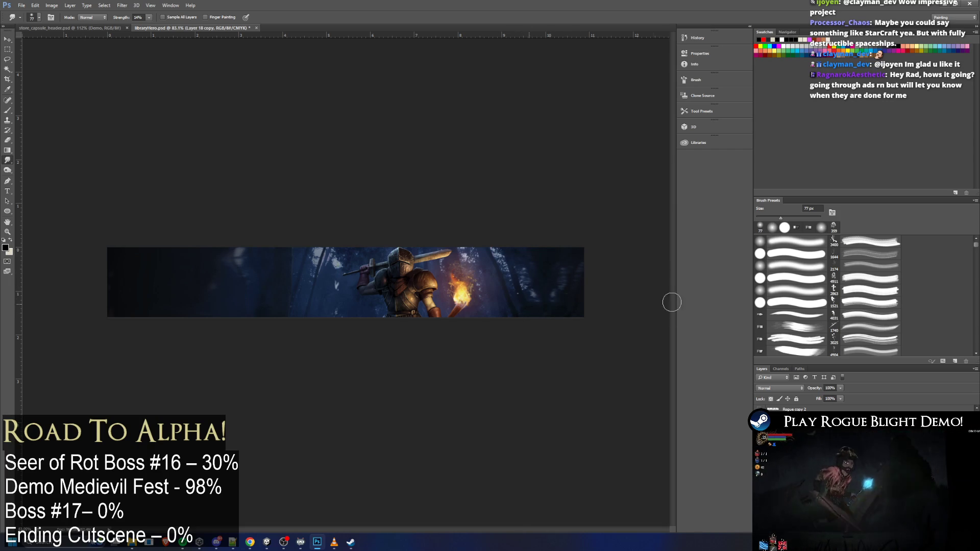
pyautogui.scroll(-5, 544, 249)
pyautogui.scroll(6, 544, 250)
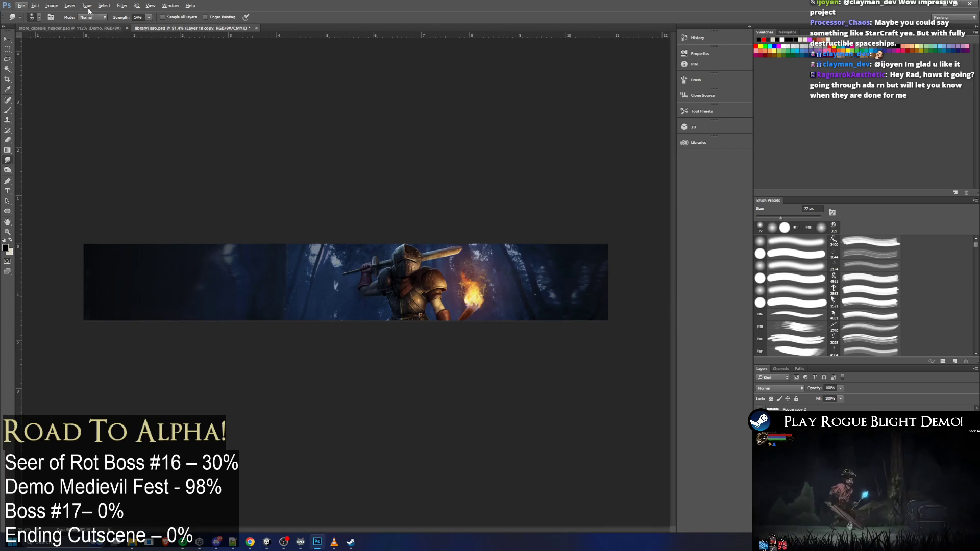
# Quick-export the banner as PNG over the existing file and switch to Steam
pyautogui.click(21, 5)
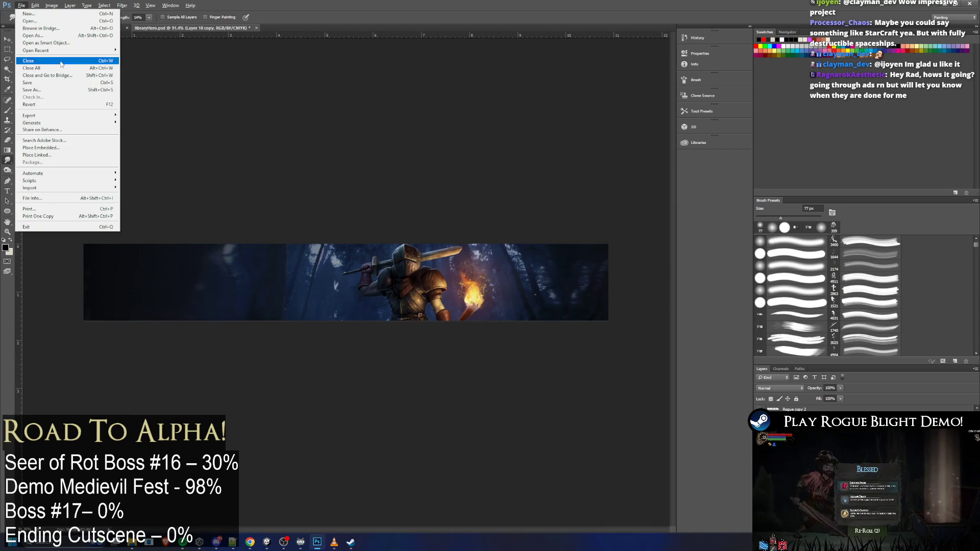
pyautogui.moveTo(69, 117)
pyautogui.click(153, 115)
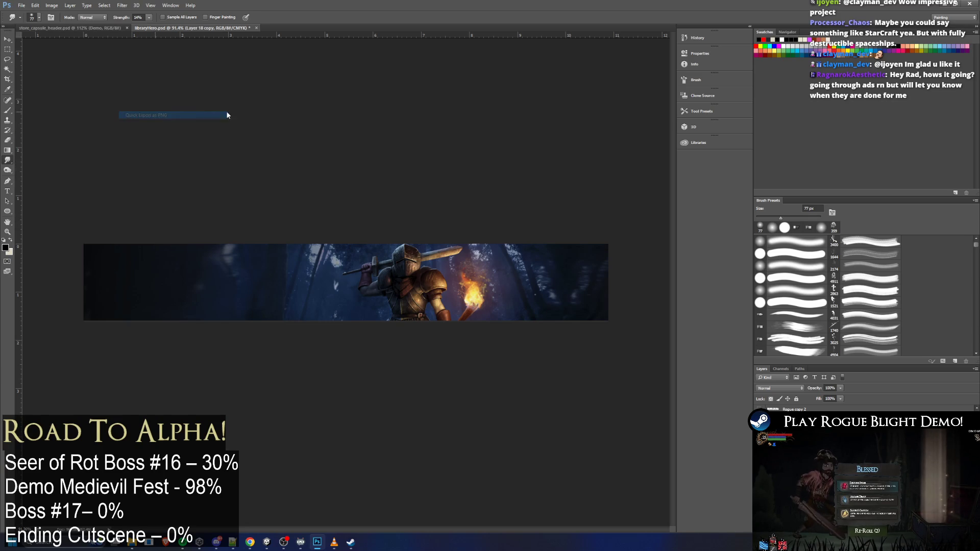
pyautogui.doubleClick(384, 257)
pyautogui.click(503, 271)
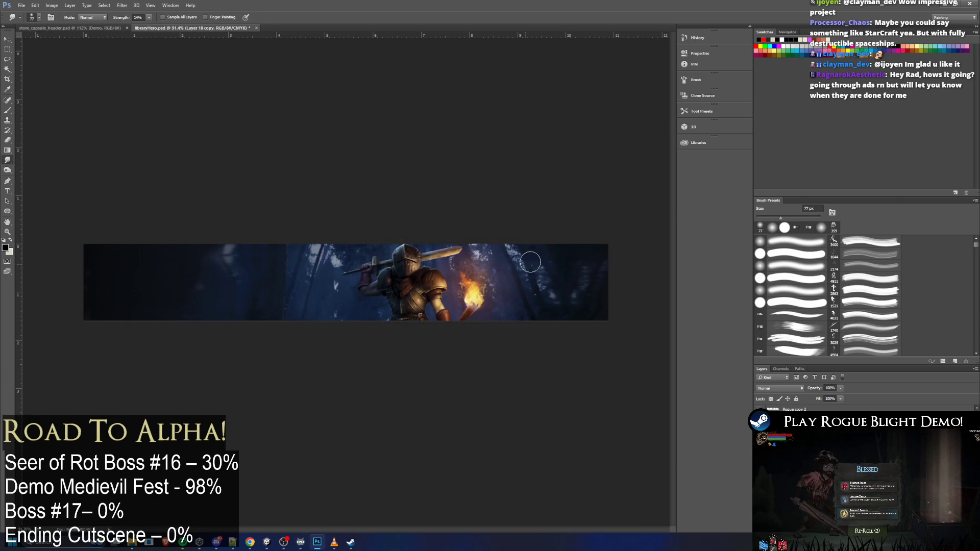
pyautogui.press('super+Tab')
pyautogui.click(543, 168)
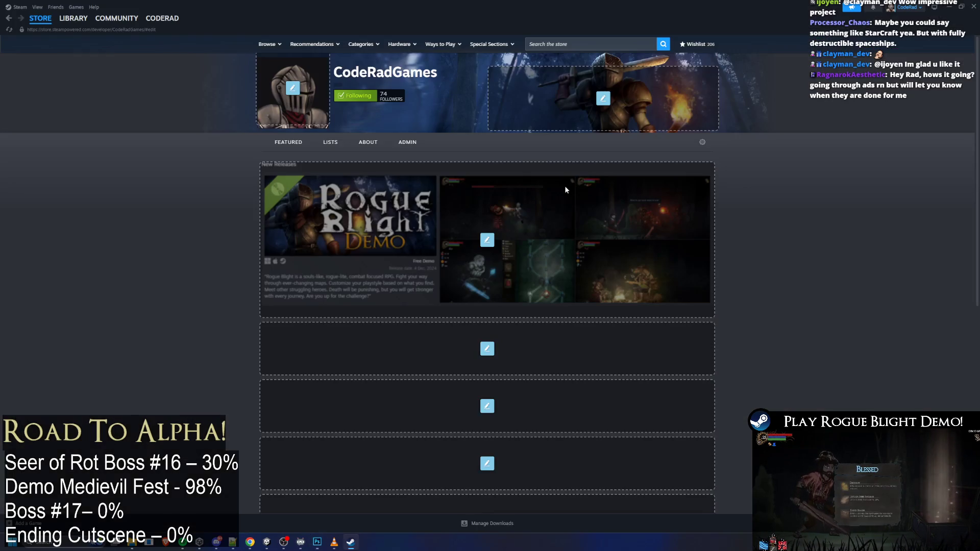
# Upload the exported banner PNG as the creator header background
pyautogui.click(604, 100)
pyautogui.click(455, 131)
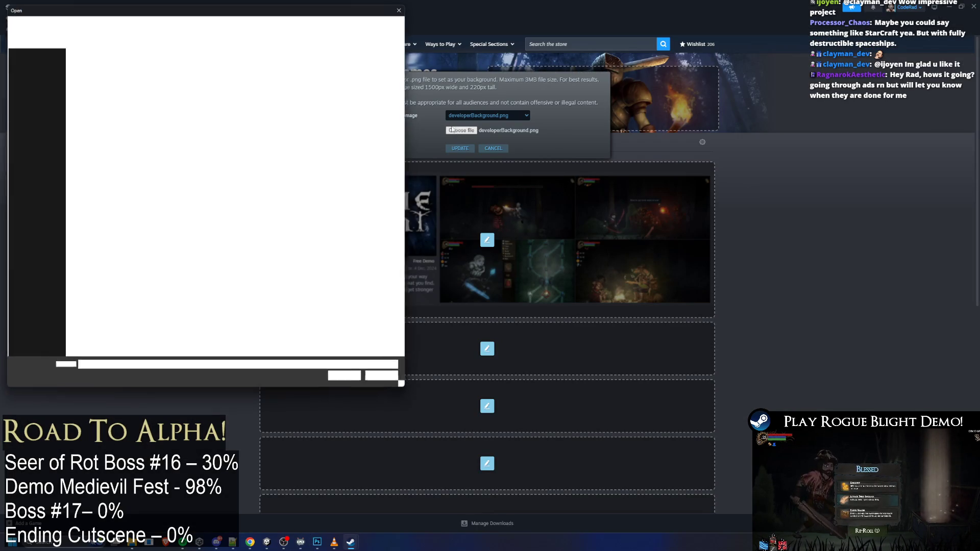
pyautogui.doubleClick(89, 69)
pyautogui.click(465, 148)
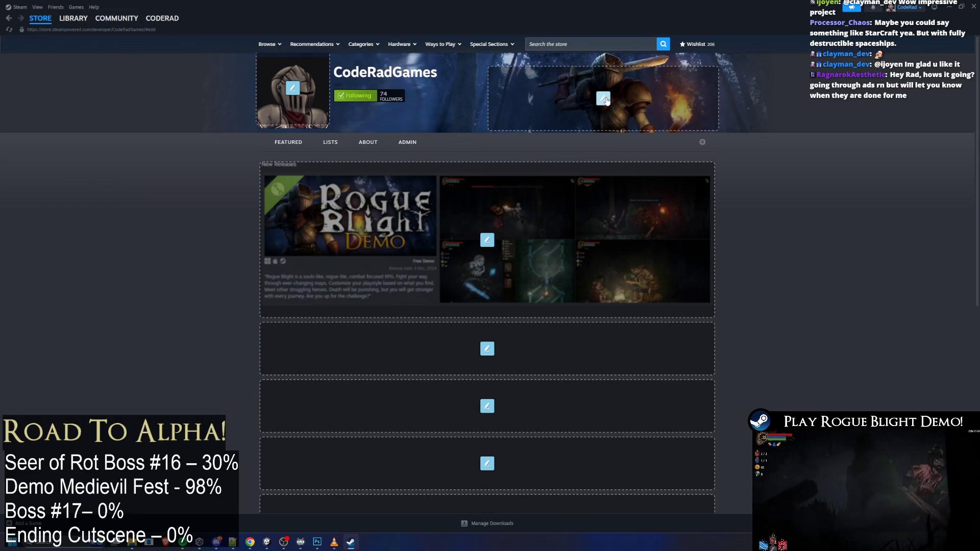
pyautogui.hotkey('alt', 'Tab')
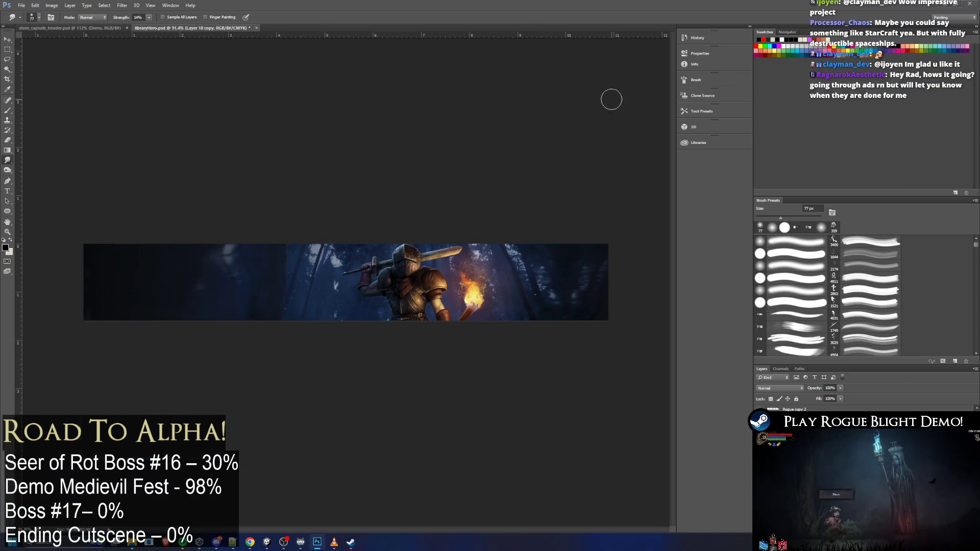
pyautogui.hotkey('alt', 'Tab')
# Upload developerBackground.png as the header background instead
pyautogui.click(612, 100)
pyautogui.click(468, 131)
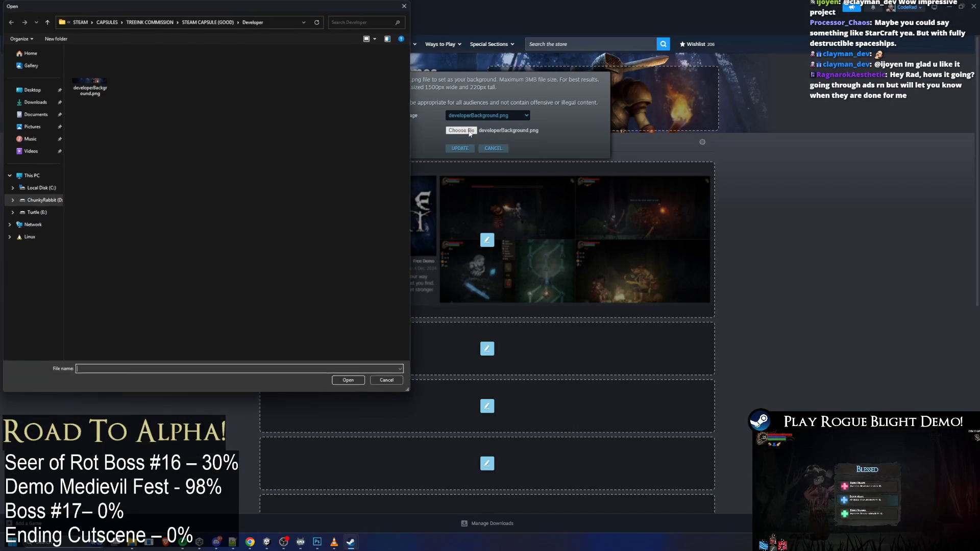
pyautogui.doubleClick(92, 86)
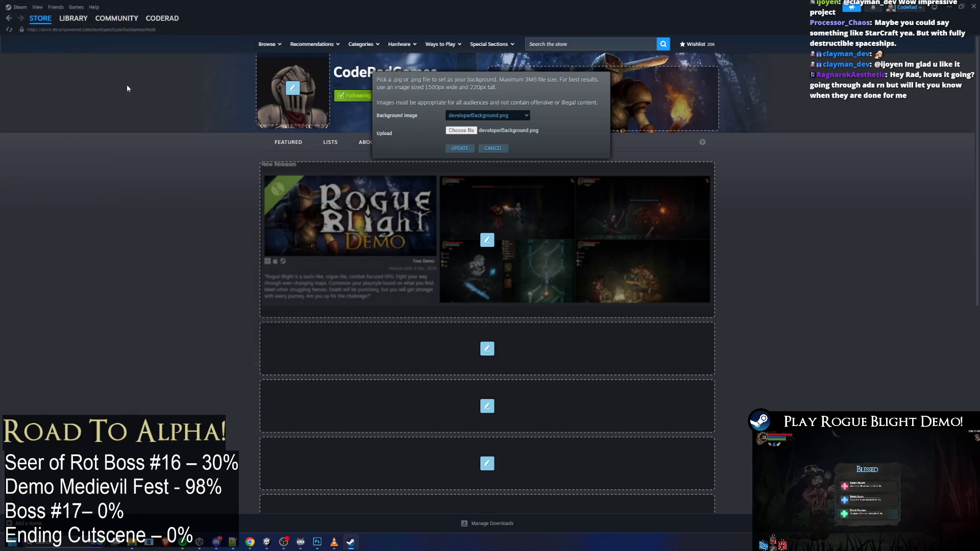
pyautogui.click(459, 148)
# Preview None, YoutubeExternalLink.png and RogueBlightCapsueTwitter.png backgrounds, returning to developerBackground.png
pyautogui.click(604, 101)
pyautogui.click(486, 115)
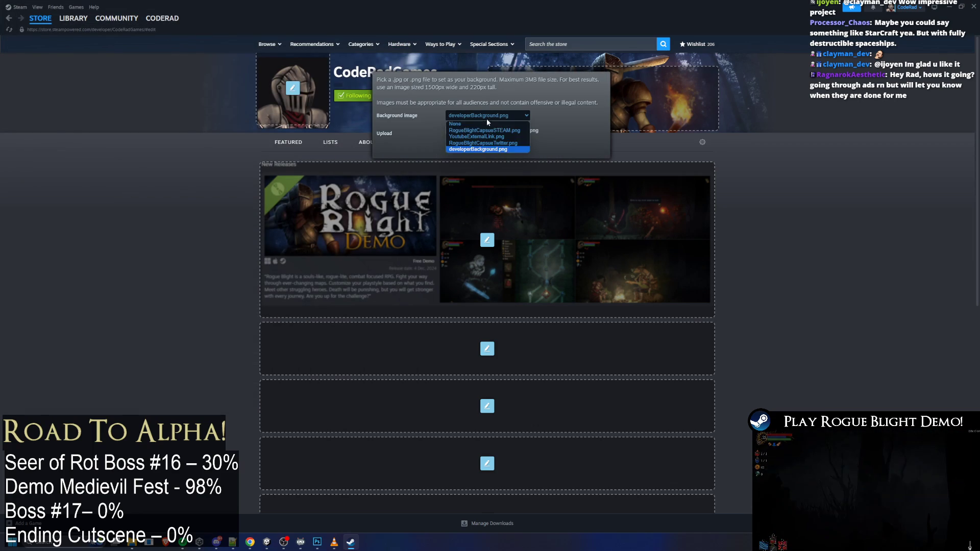
pyautogui.click(498, 124)
pyautogui.click(486, 150)
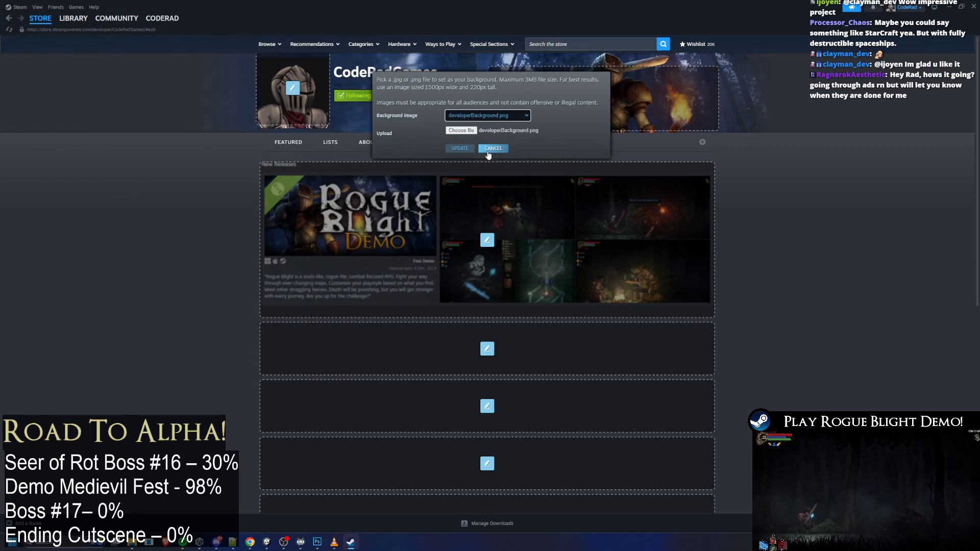
pyautogui.click(514, 115)
pyautogui.click(508, 131)
pyautogui.click(513, 114)
pyautogui.click(505, 137)
pyautogui.click(505, 115)
pyautogui.click(490, 143)
pyautogui.click(495, 115)
pyautogui.click(493, 150)
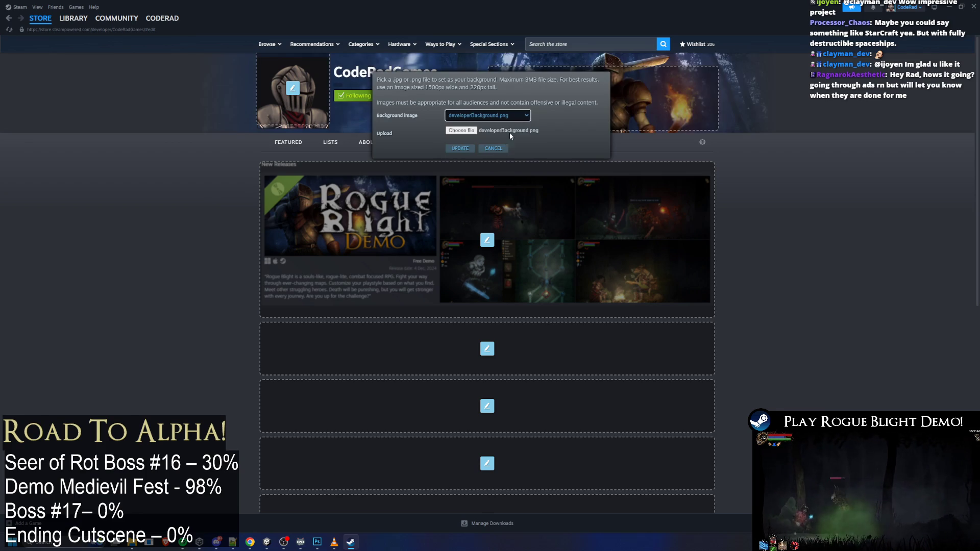
# Check the developerBackground file in its folder, then choose developerBackground2.png for upload
pyautogui.hotkey('alt', 'Tab')
pyautogui.hotkey('alt', 'Tab')
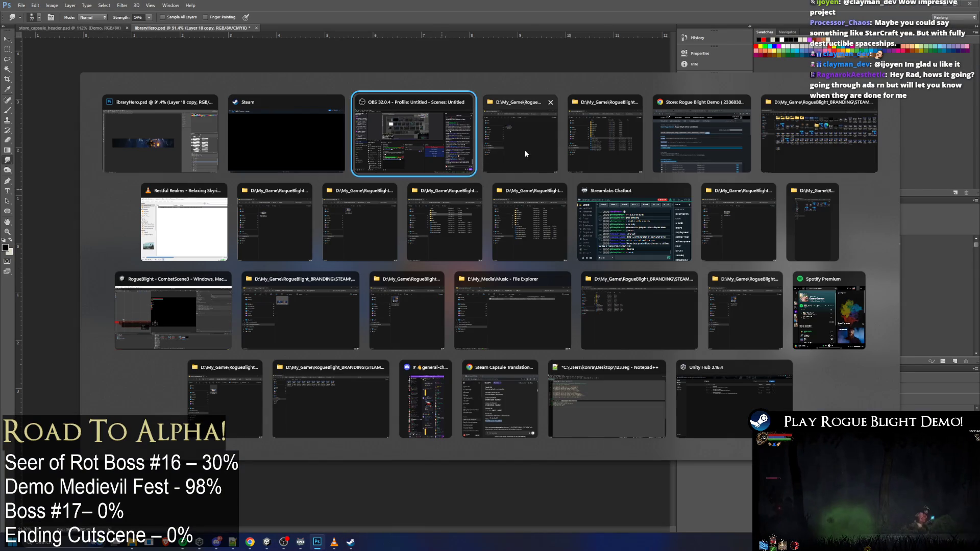
pyautogui.click(382, 133)
pyautogui.click(323, 105)
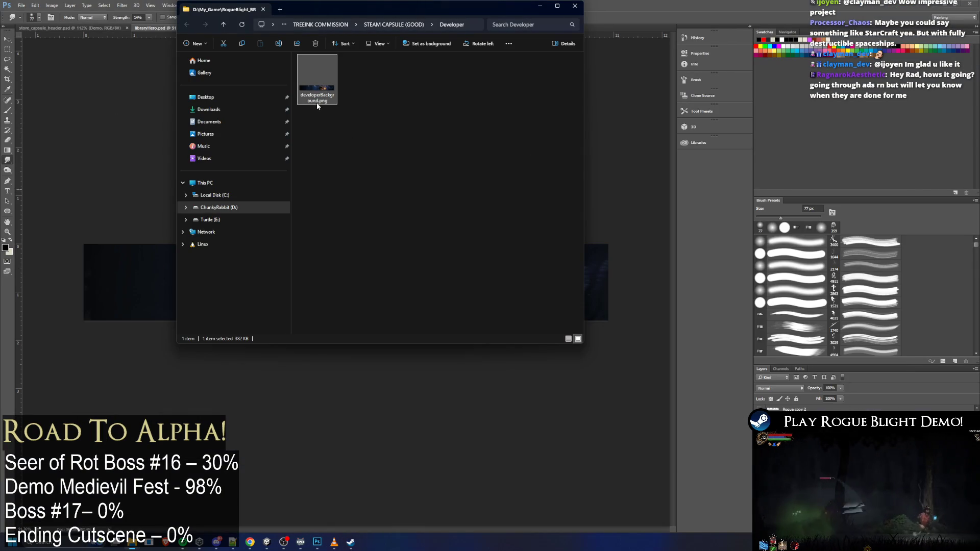
pyautogui.hotkey('alt', 'Tab')
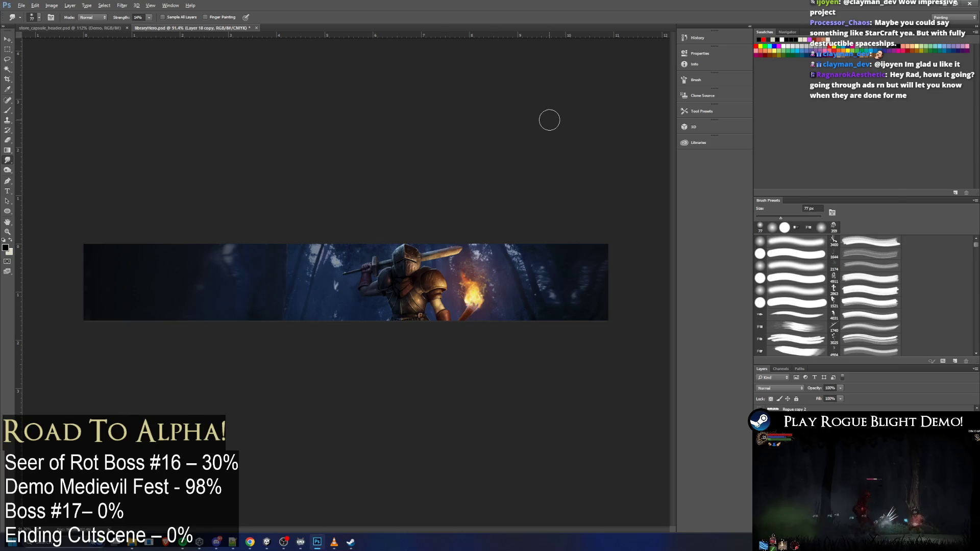
pyautogui.hotkey('alt', 'Tab')
pyautogui.press('Tab')
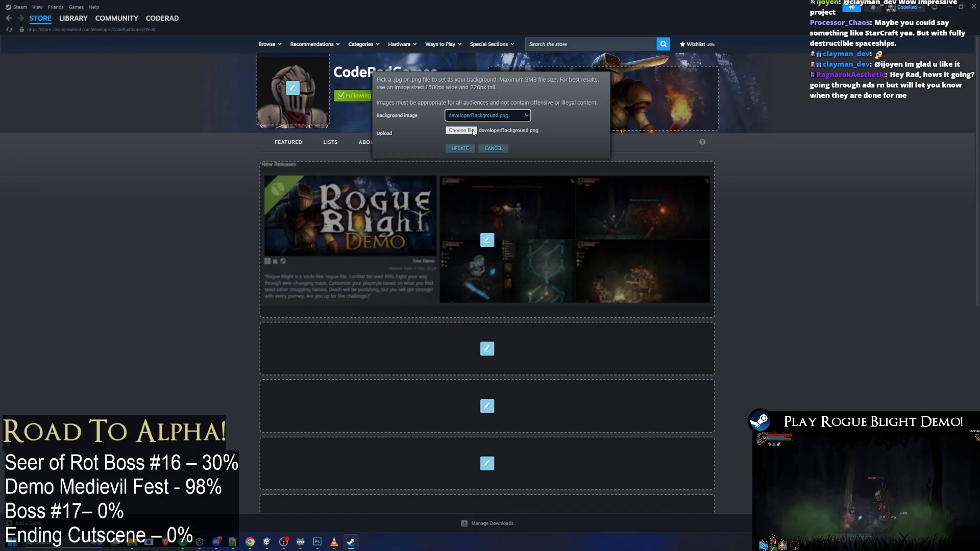
pyautogui.click(514, 118)
pyautogui.click(553, 126)
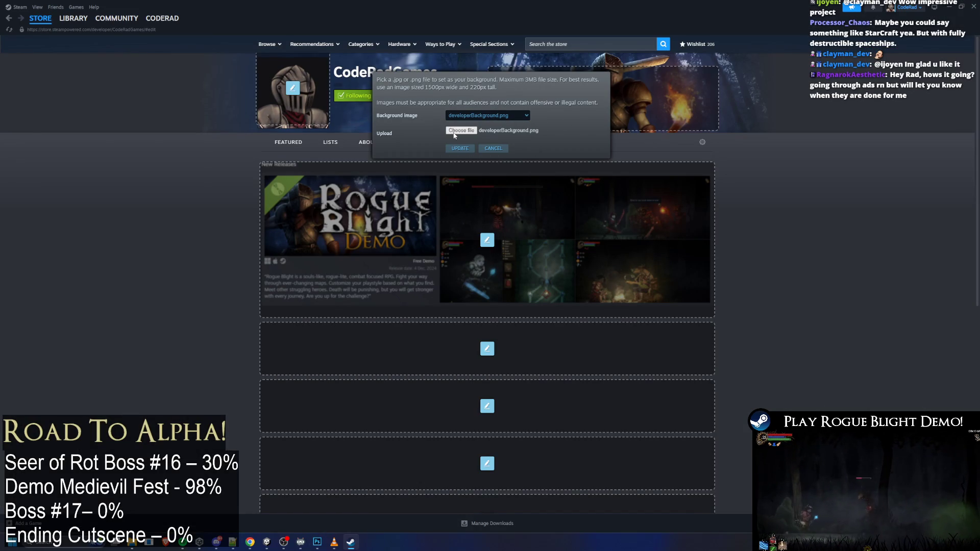
pyautogui.click(453, 131)
pyautogui.doubleClick(88, 84)
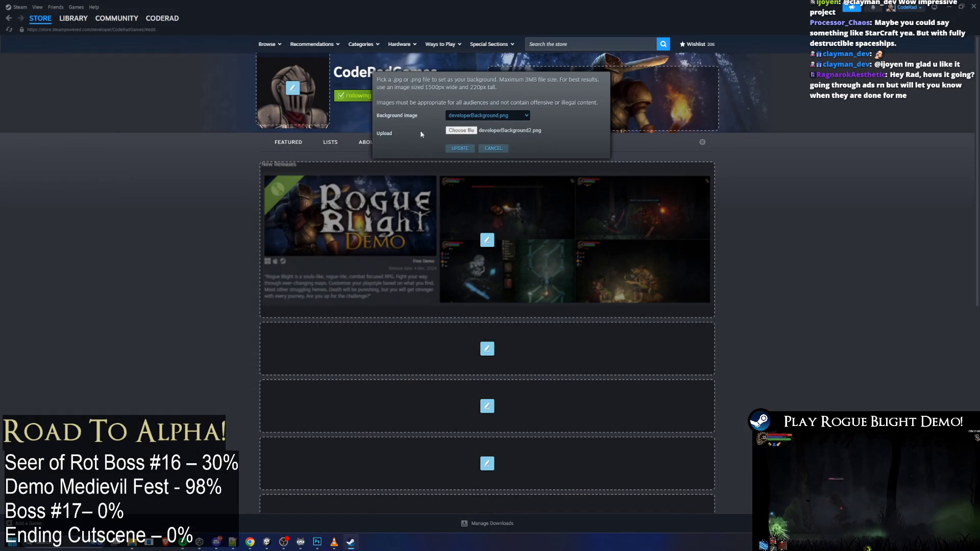
# Apply the knight header background on the CodeRadGames developer page, maximize Steam, and return to Photoshop
pyautogui.click(459, 149)
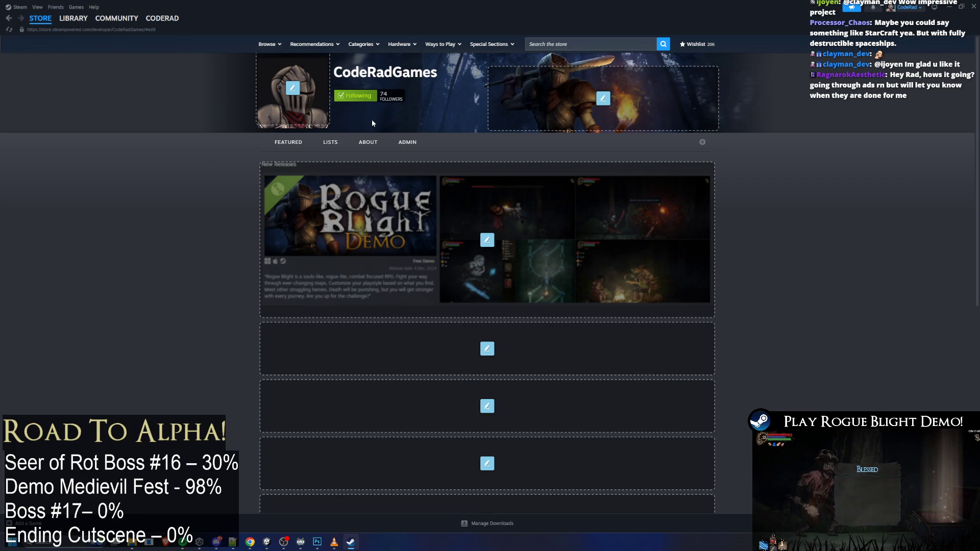
pyautogui.moveTo(524, 20)
pyautogui.mouseDown()
pyautogui.moveTo(459, 89)
pyautogui.moveTo(433, 96)
pyautogui.mouseUp()
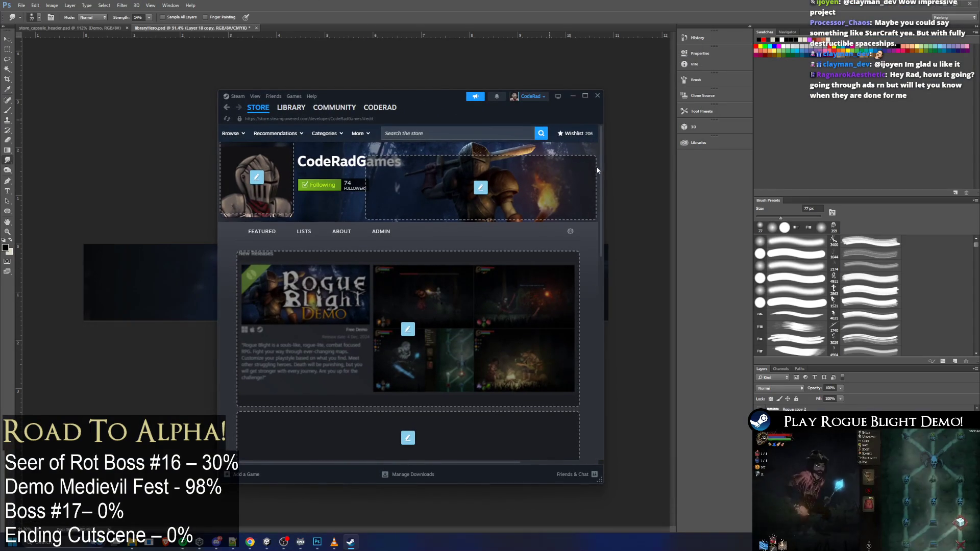
pyautogui.moveTo(518, 164)
pyautogui.mouseDown()
pyautogui.moveTo(863, 173)
pyautogui.moveTo(516, 176)
pyautogui.moveTo(887, 176)
pyautogui.mouseUp()
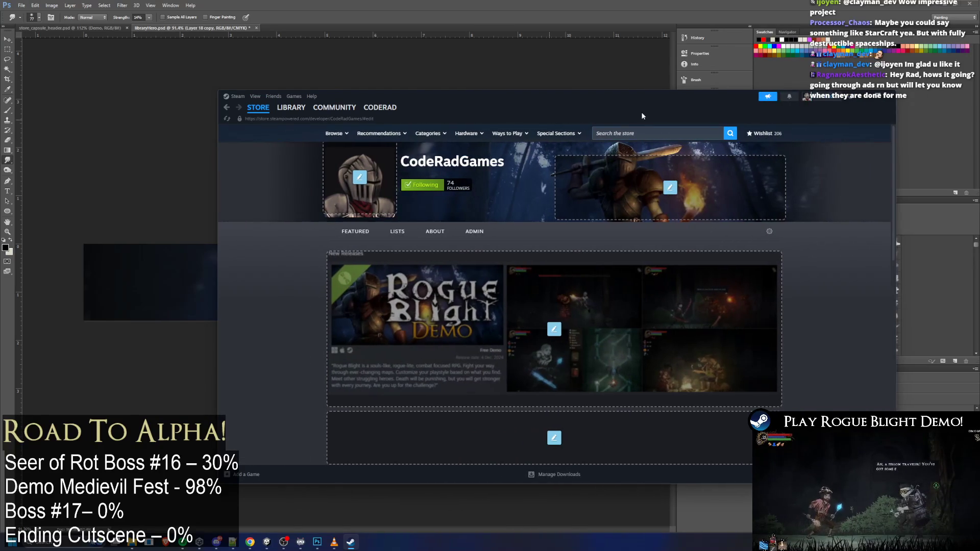
pyautogui.doubleClick(633, 97)
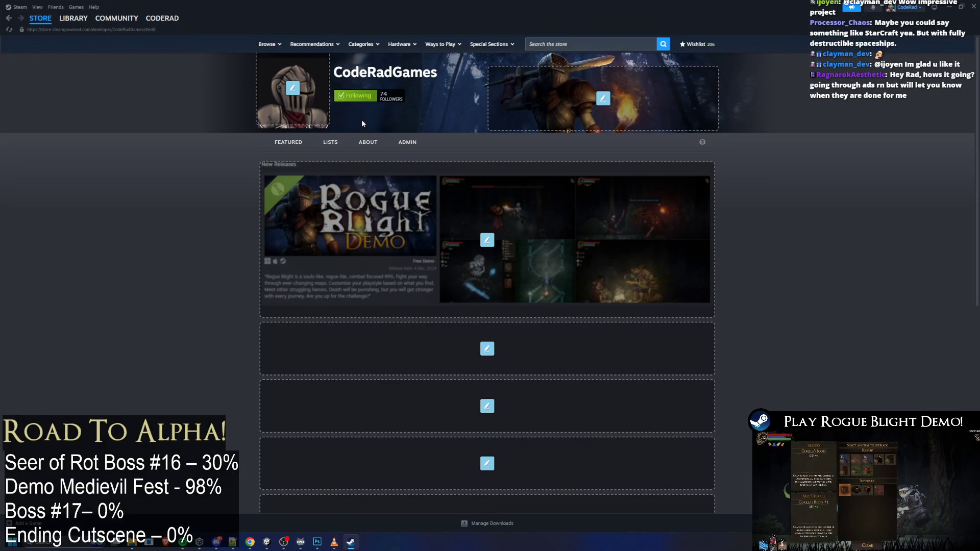
pyautogui.hotkey('alt', 'Tab')
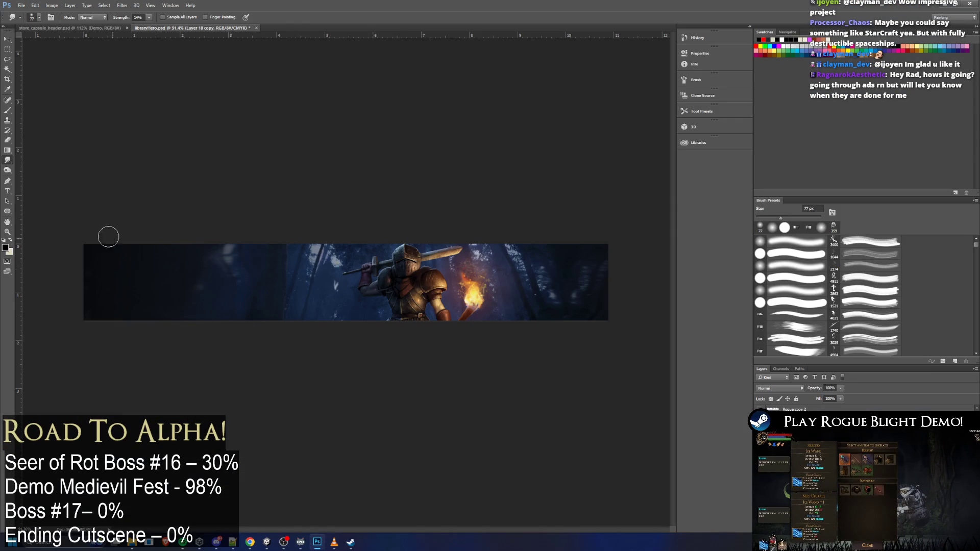
# Select the Brush tool with white as the foreground colour
pyautogui.click(9, 110)
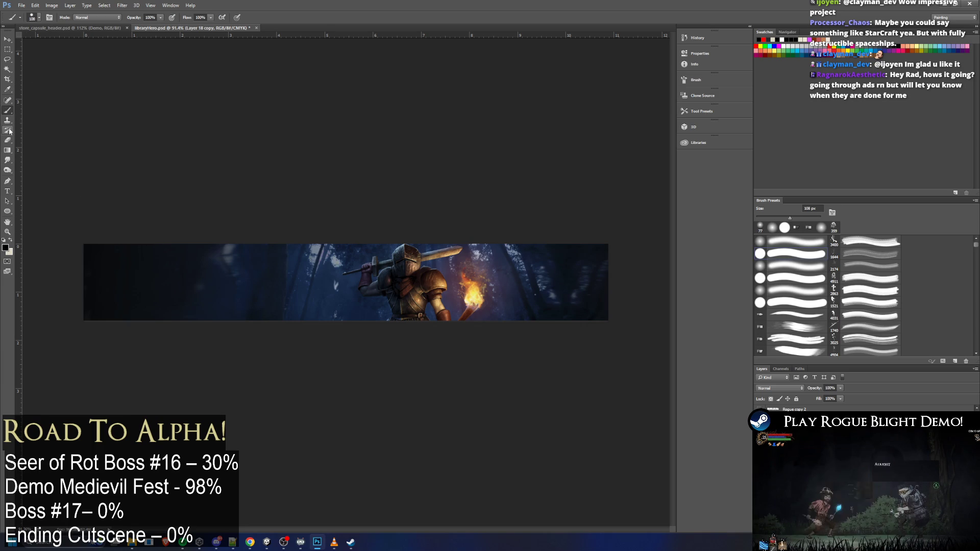
pyautogui.rightClick(10, 109)
pyautogui.click(8, 89)
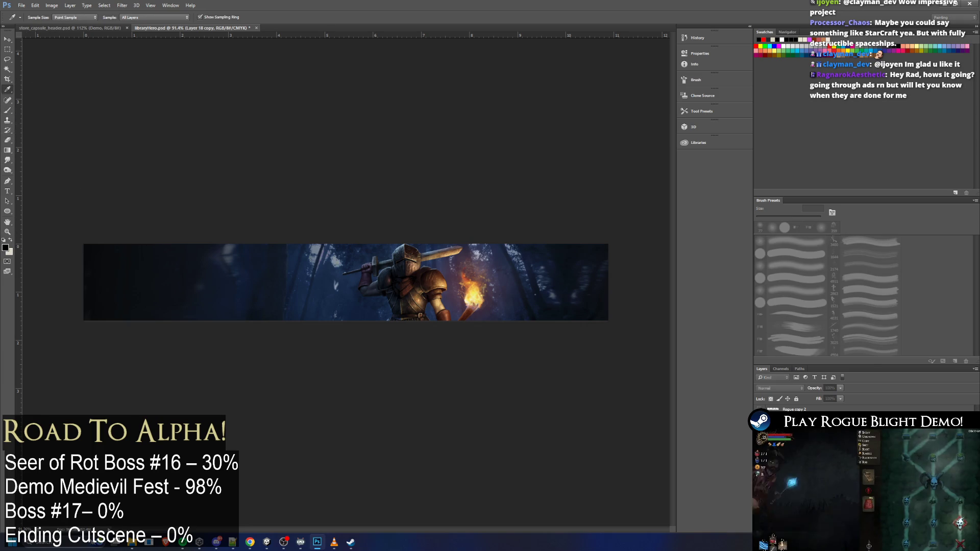
pyautogui.click(7, 110)
pyautogui.click(10, 240)
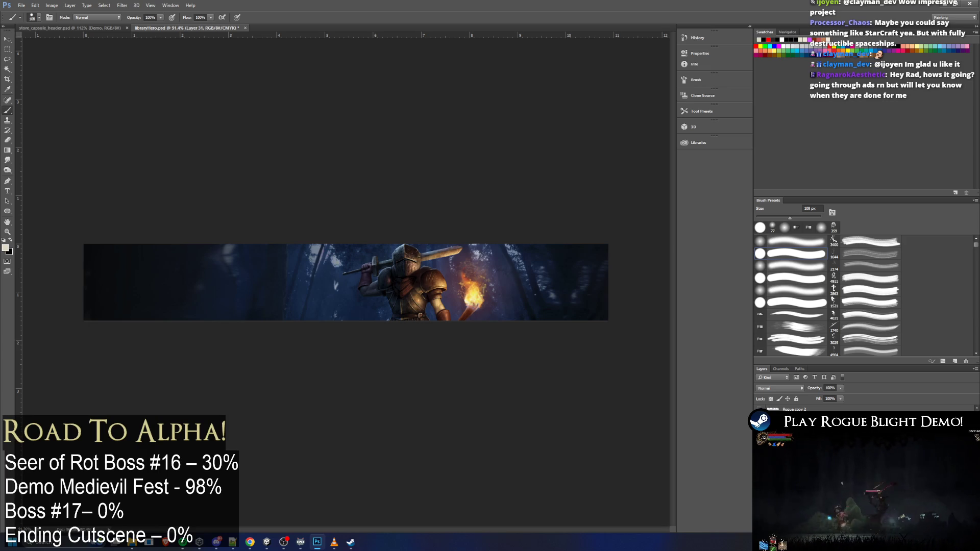
pyautogui.click(40, 17)
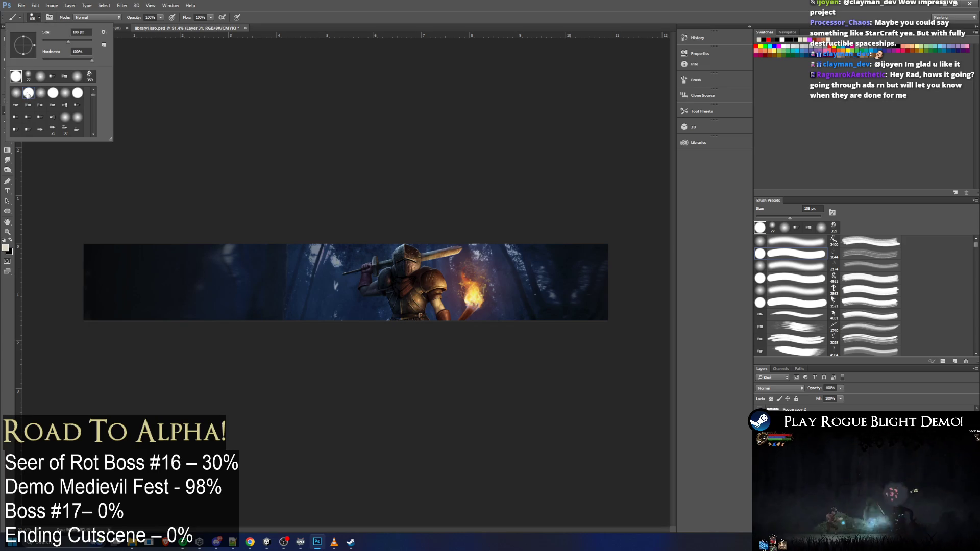
# Undo a test stroke, set the brush size to 18 px, and zoom in
pyautogui.moveTo(224, 299)
pyautogui.mouseDown()
pyautogui.moveTo(244, 290)
pyautogui.moveTo(247, 306)
pyautogui.mouseUp()
pyautogui.hotkey('ctrl', 'z')
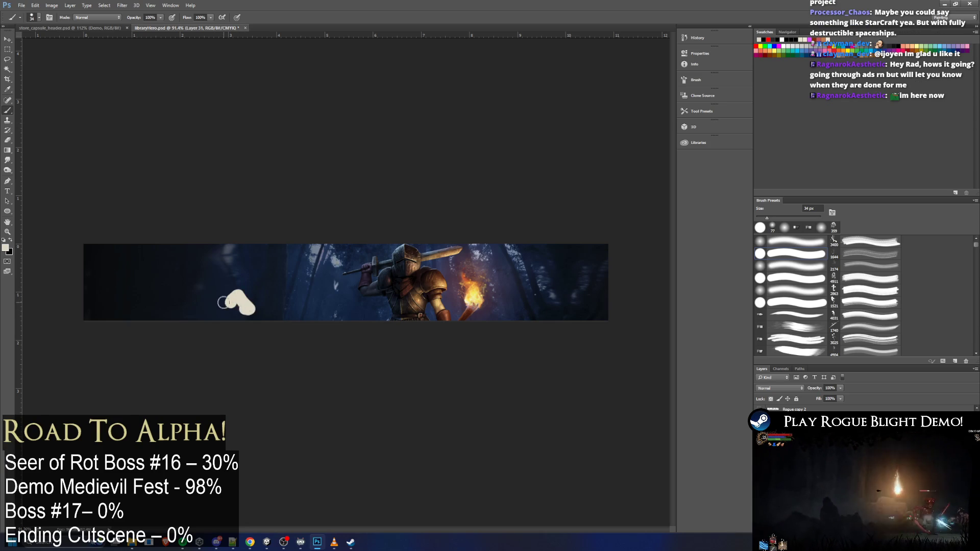
pyautogui.hotkey('ctrl', 'z')
pyautogui.click(40, 17)
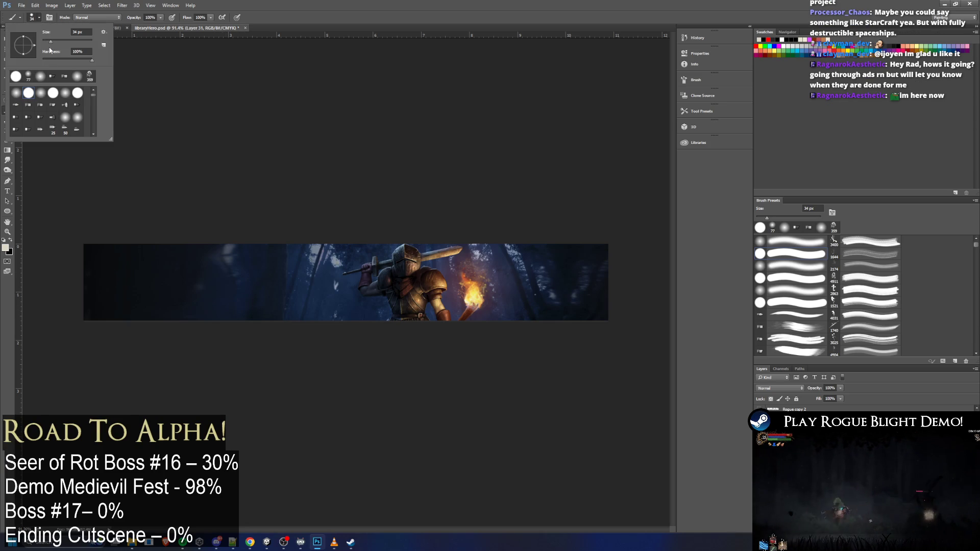
pyautogui.write('18')
pyautogui.press('Return')
pyautogui.scroll(3, 277, 293)
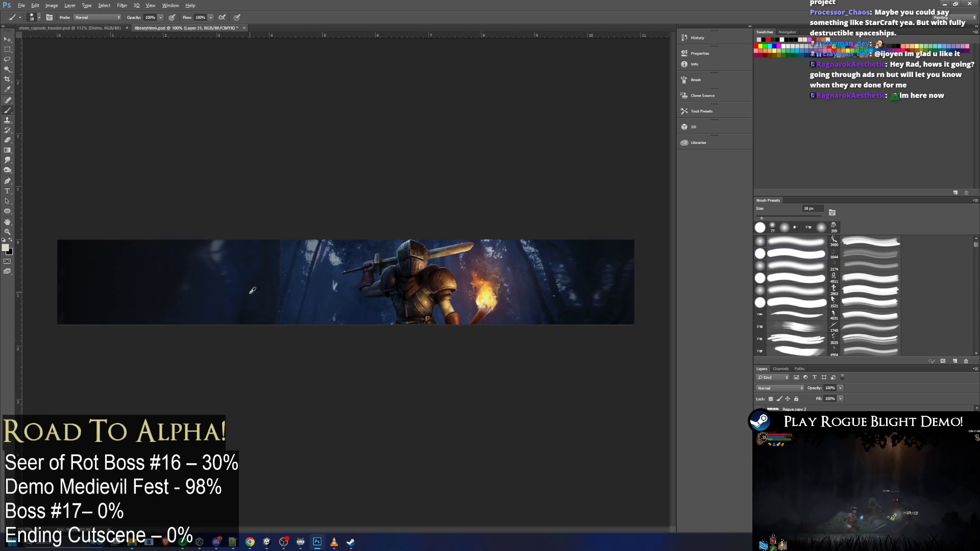
pyautogui.scroll(2, 119, 329)
# Try arrowhead and diagonal arrow strokes on the banner's left side, undoing them all
pyautogui.moveTo(174, 309)
pyautogui.mouseDown()
pyautogui.moveTo(199, 275)
pyautogui.moveTo(225, 313)
pyautogui.mouseUp()
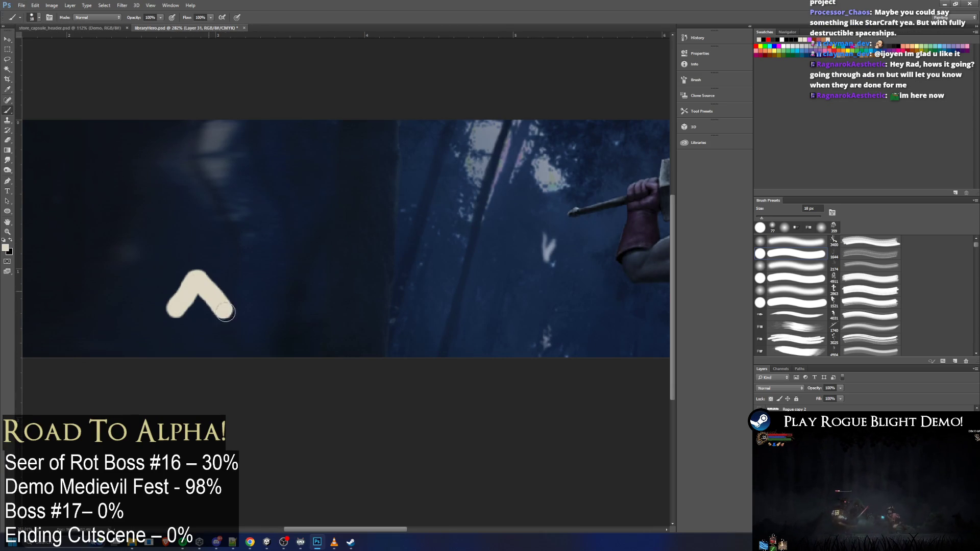
pyautogui.hotkey('ctrl', 'z')
pyautogui.moveTo(164, 302)
pyautogui.mouseDown()
pyautogui.moveTo(182, 271)
pyautogui.moveTo(169, 289)
pyautogui.moveTo(204, 293)
pyautogui.moveTo(213, 260)
pyautogui.moveTo(213, 270)
pyautogui.mouseUp()
pyautogui.hotkey('ctrl', 'z')
pyautogui.hotkey('ctrl', 'z')
pyautogui.hotkey('ctrl', 'z')
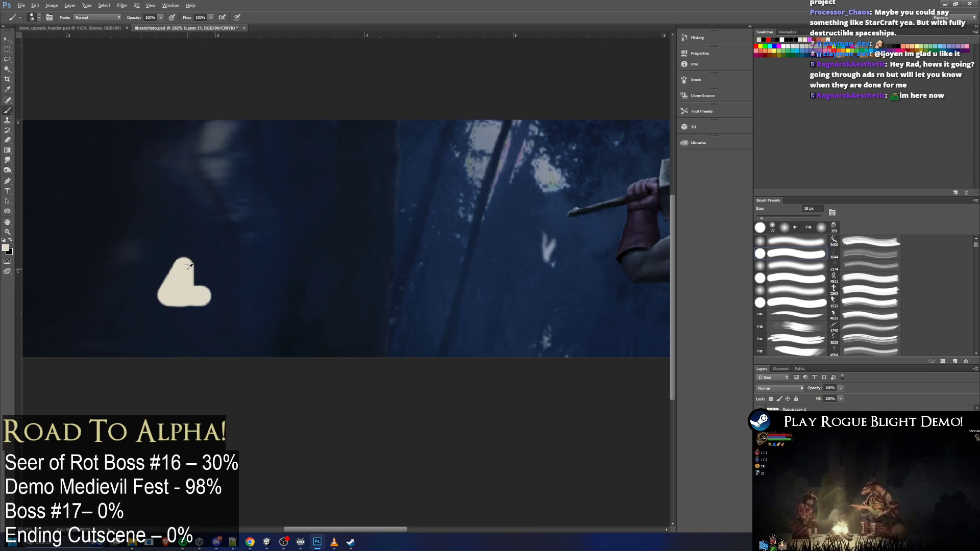
pyautogui.press('F8')
pyautogui.moveTo(193, 265); pyautogui.dragTo(202, 280)
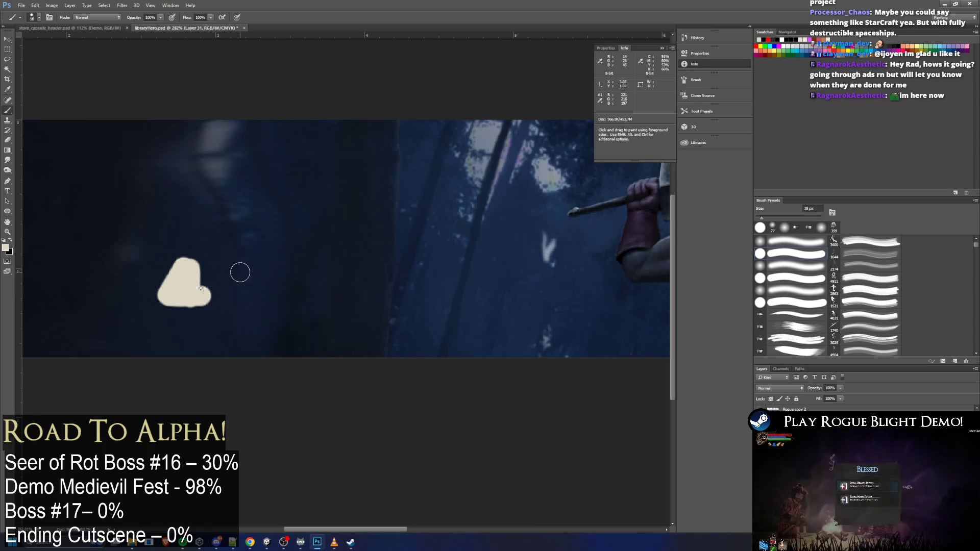
pyautogui.hotkey('ctrl', 'alt', 'z')
pyautogui.hotkey('ctrl', 'alt', 'z')
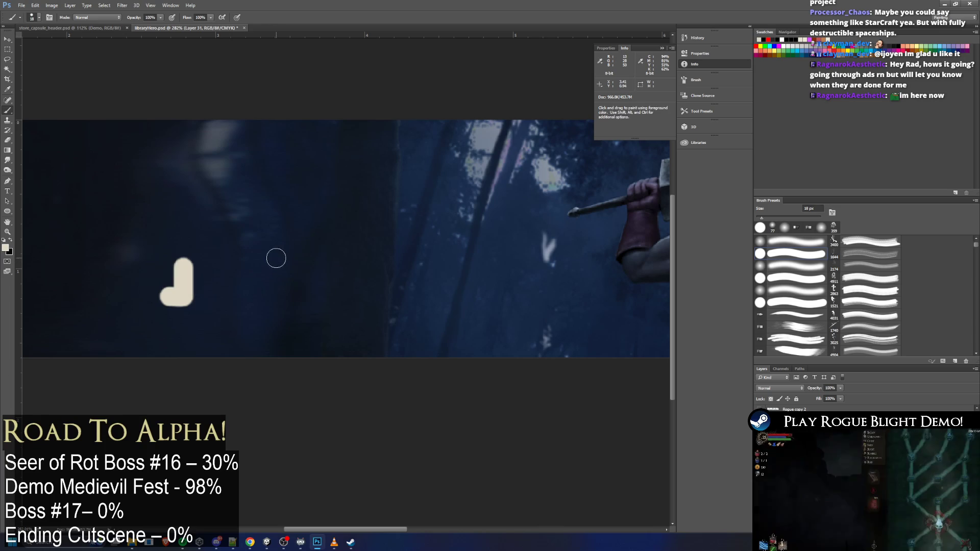
pyautogui.hotkey('ctrl', 'alt', 'z')
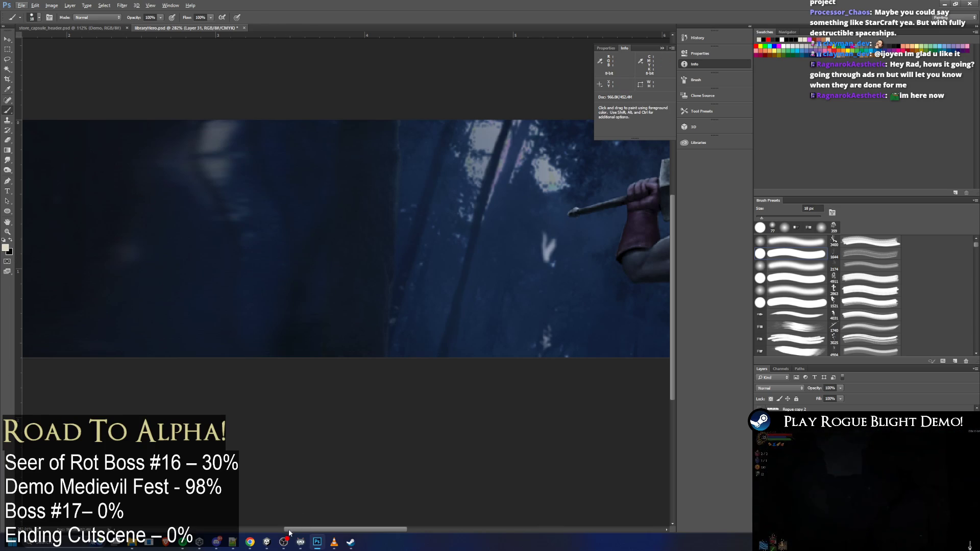
pyautogui.click(265, 542)
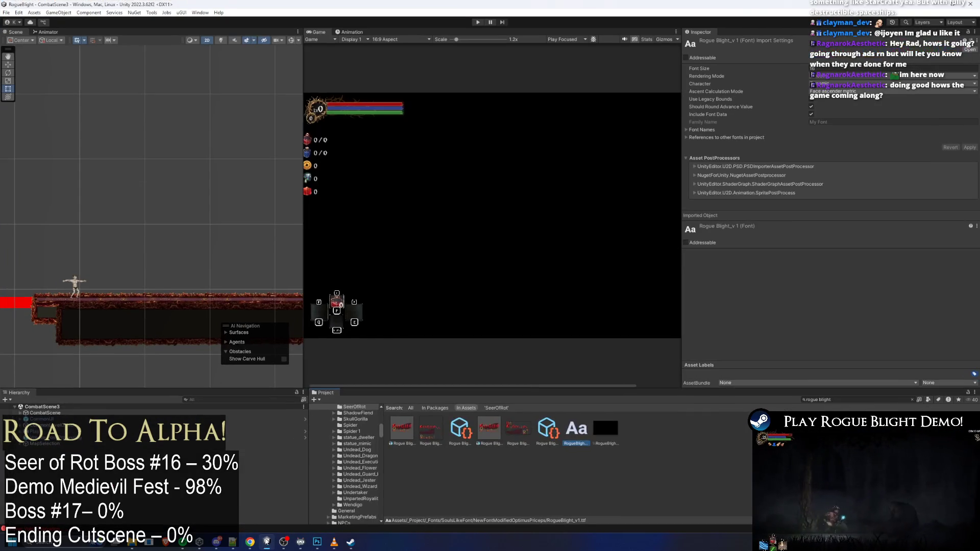
# Search Unity's assets for 'arrow', reveal ArrowLeftUI in Explorer, and open ArrowUI.psb in Photoshop
pyautogui.click(832, 400)
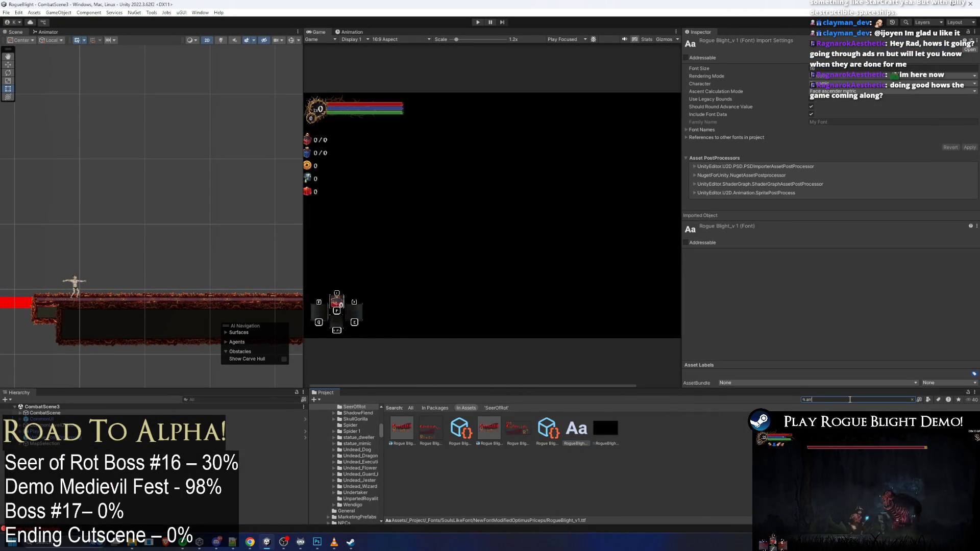
pyautogui.write('ow')
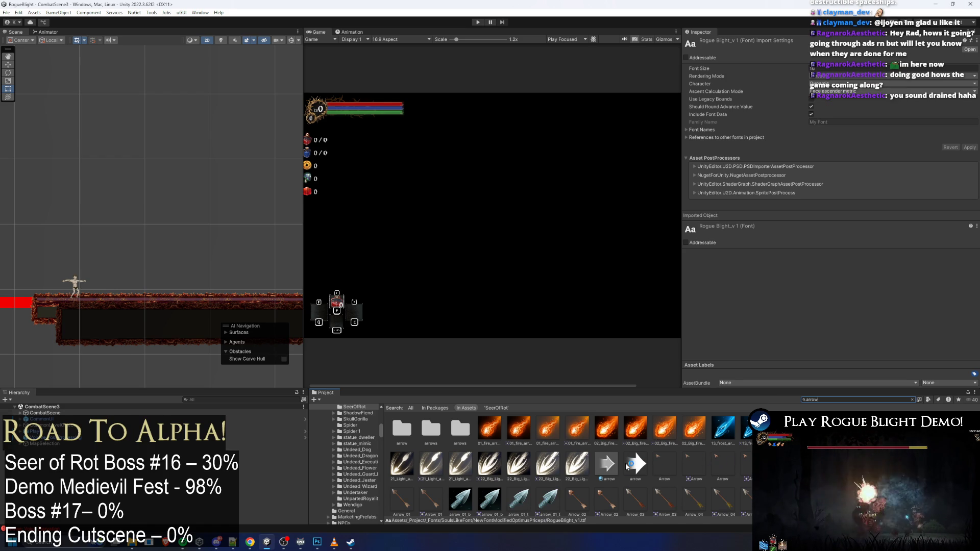
pyautogui.scroll(-5, 628, 466)
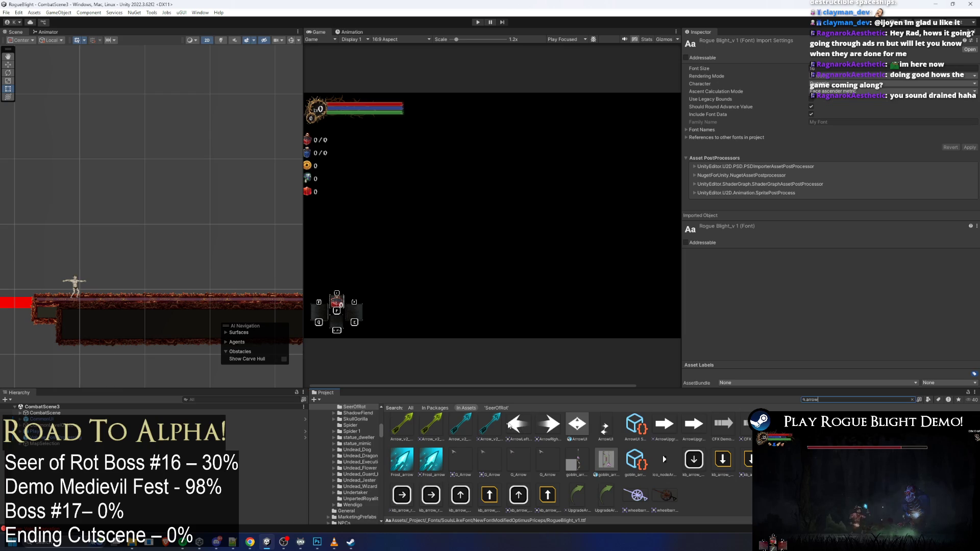
pyautogui.rightClick(512, 428)
pyautogui.click(557, 188)
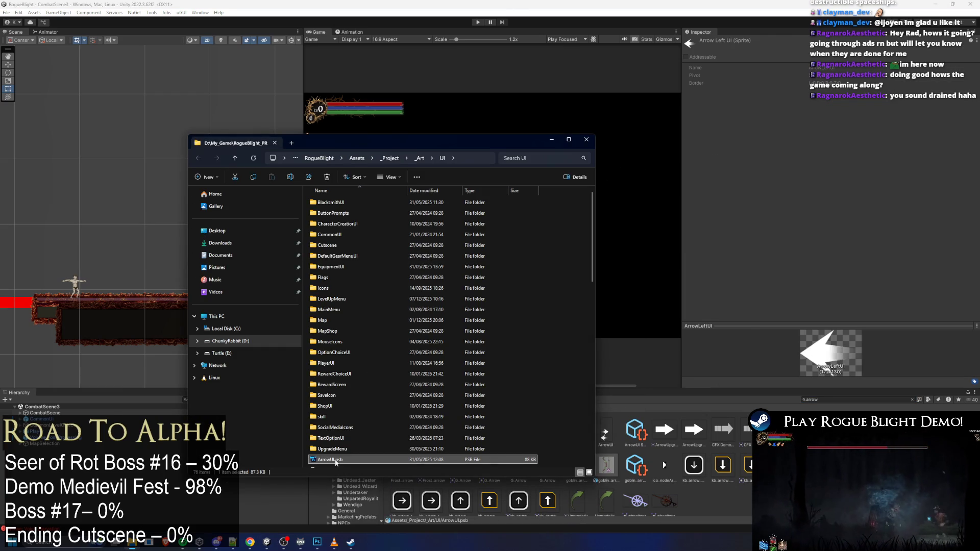
pyautogui.doubleClick(336, 463)
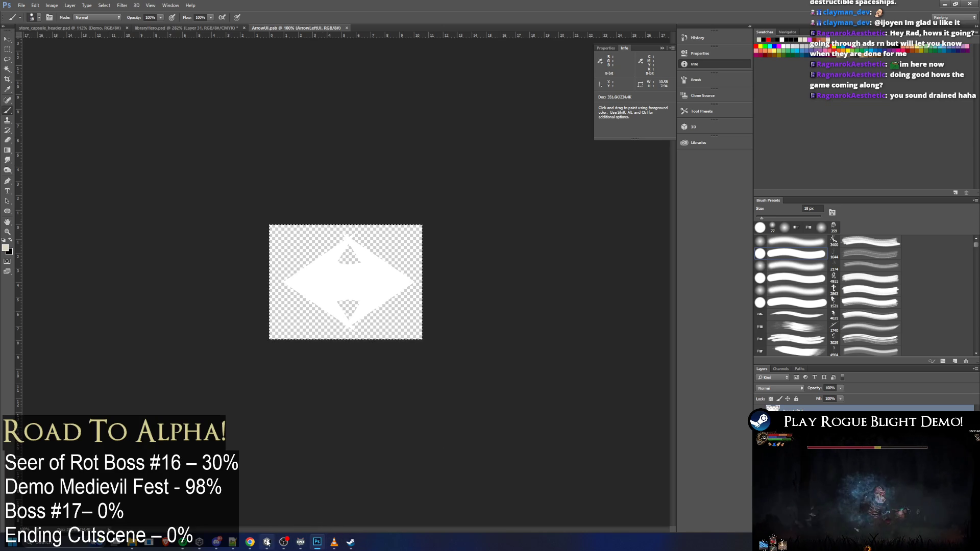
# Paste the copied arrow into the libraryHero.psd banner document
pyautogui.click(305, 544)
pyautogui.click(307, 544)
pyautogui.click(154, 28)
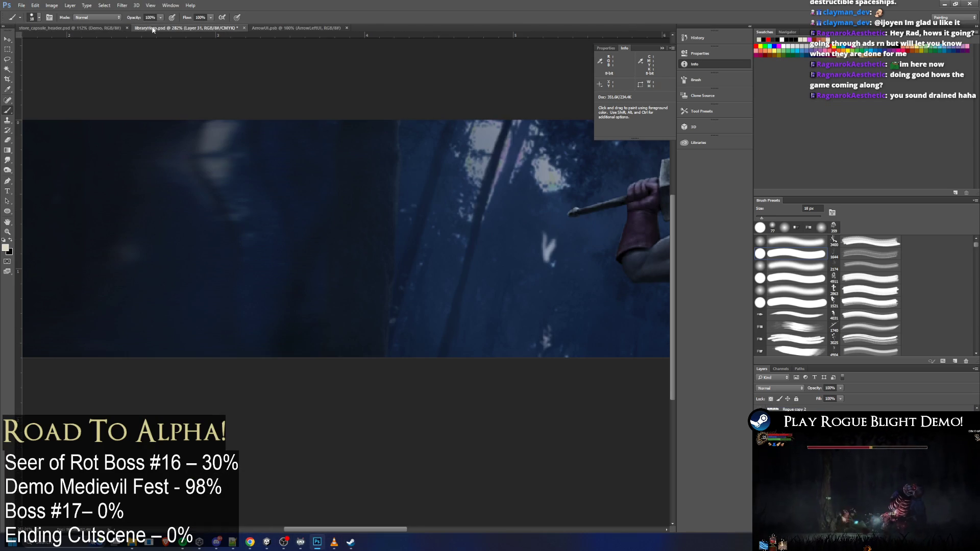
pyautogui.press('v')
pyautogui.hotkey('ctrl', 'v')
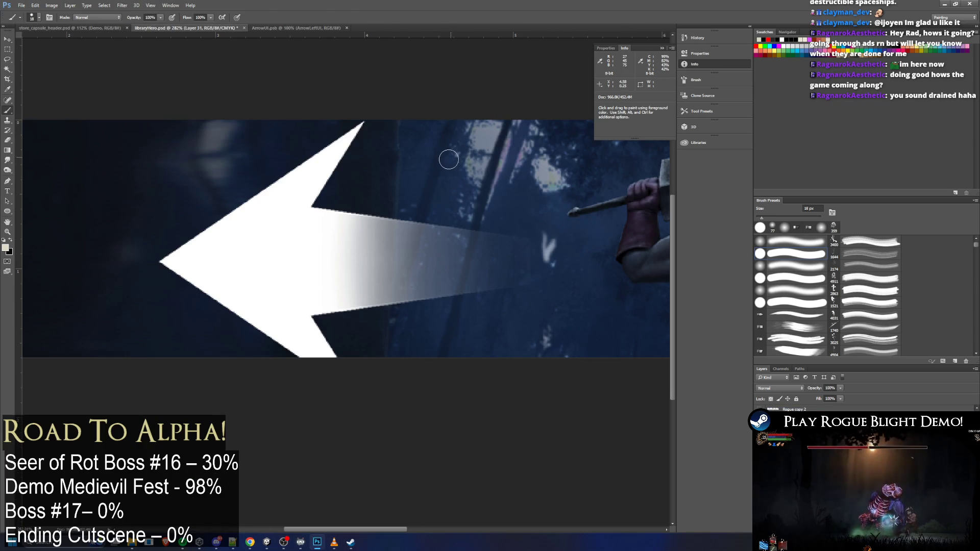
# Rotate the arrow to point up, shrink it, and place it left of the knight
pyautogui.hotkey('ctrl', 't')
pyautogui.moveTo(526, 155)
pyautogui.mouseDown()
pyautogui.moveTo(546, 204)
pyautogui.moveTo(399, 327)
pyautogui.mouseUp()
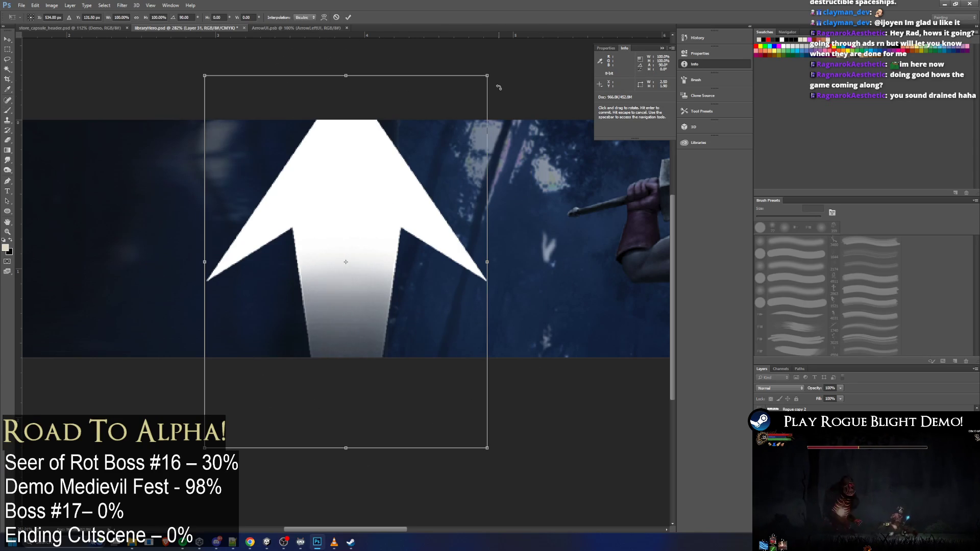
pyautogui.moveTo(488, 76)
pyautogui.mouseDown()
pyautogui.moveTo(432, 150)
pyautogui.moveTo(464, 70)
pyautogui.moveTo(458, 110)
pyautogui.moveTo(274, 350)
pyautogui.mouseUp()
pyautogui.moveTo(241, 389)
pyautogui.mouseDown()
pyautogui.moveTo(221, 289)
pyautogui.moveTo(218, 308)
pyautogui.moveTo(286, 305)
pyautogui.mouseUp()
pyautogui.moveTo(179, 304); pyautogui.dragTo(157, 297)
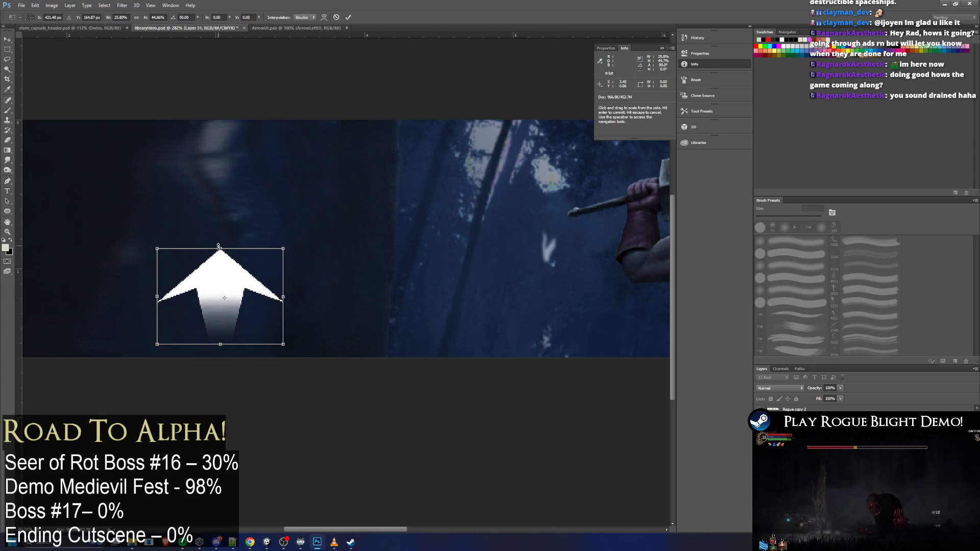
pyautogui.moveTo(219, 244); pyautogui.dragTo(220, 257)
pyautogui.moveTo(283, 301); pyautogui.dragTo(219, 302)
pyautogui.press('Return')
# Confirm the arrow's final size and save libraryHero.psd
pyautogui.press('b')
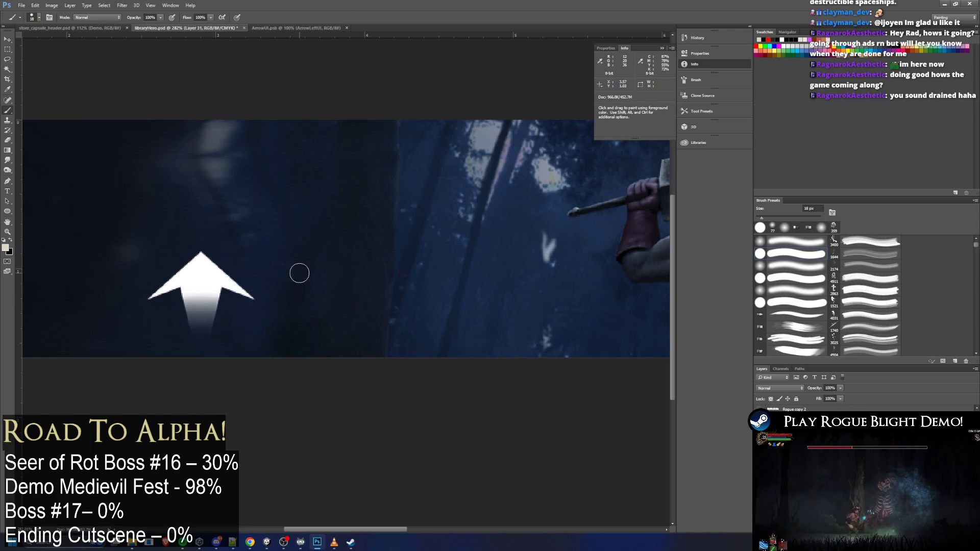
pyautogui.scroll(-5, 328, 219)
pyautogui.scroll(3, 122, 257)
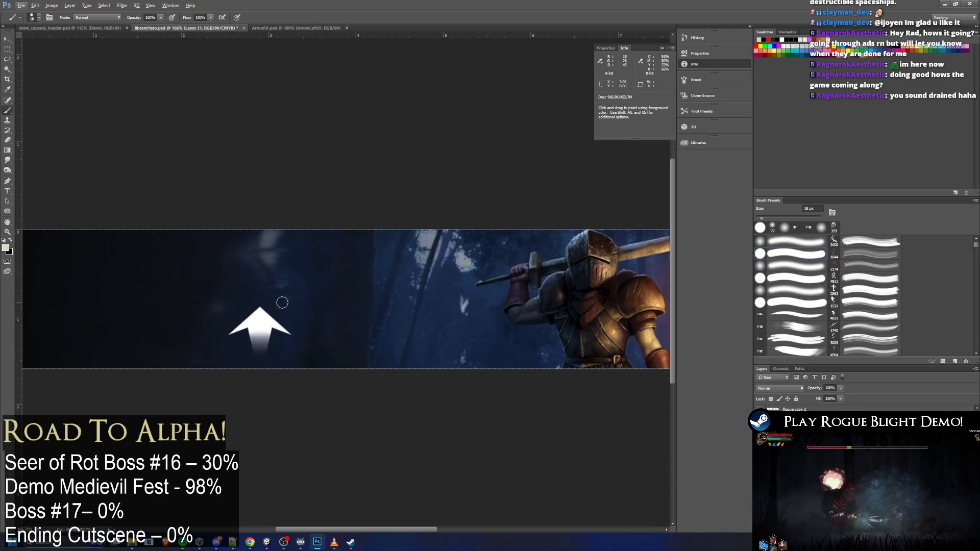
pyautogui.hotkey('ctrl', 't')
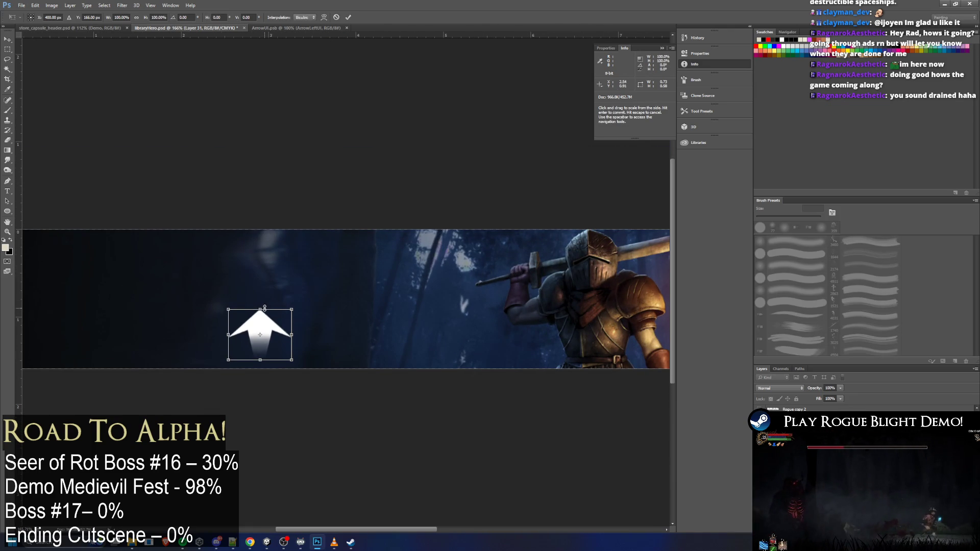
pyautogui.press('Return')
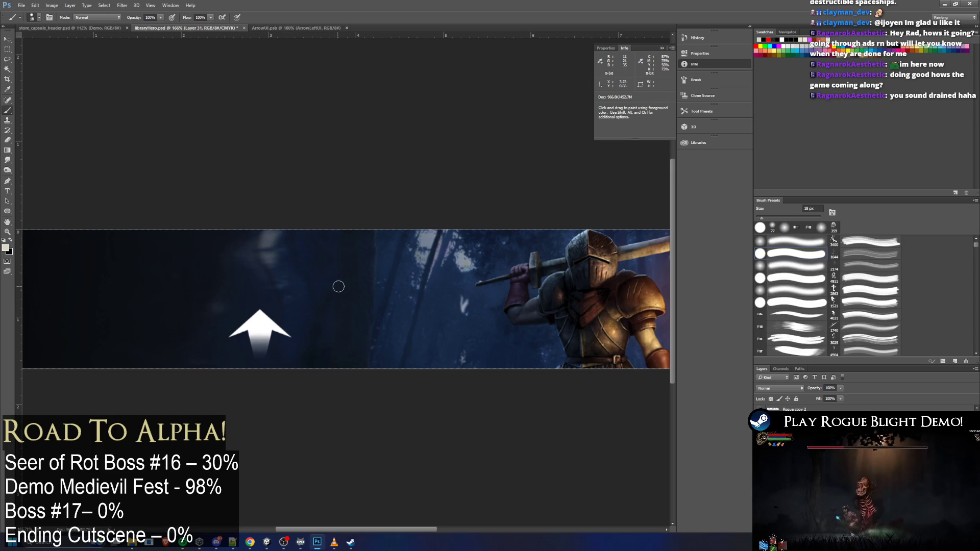
pyautogui.hotkey('ctrl', 's')
pyautogui.press('super+Tab')
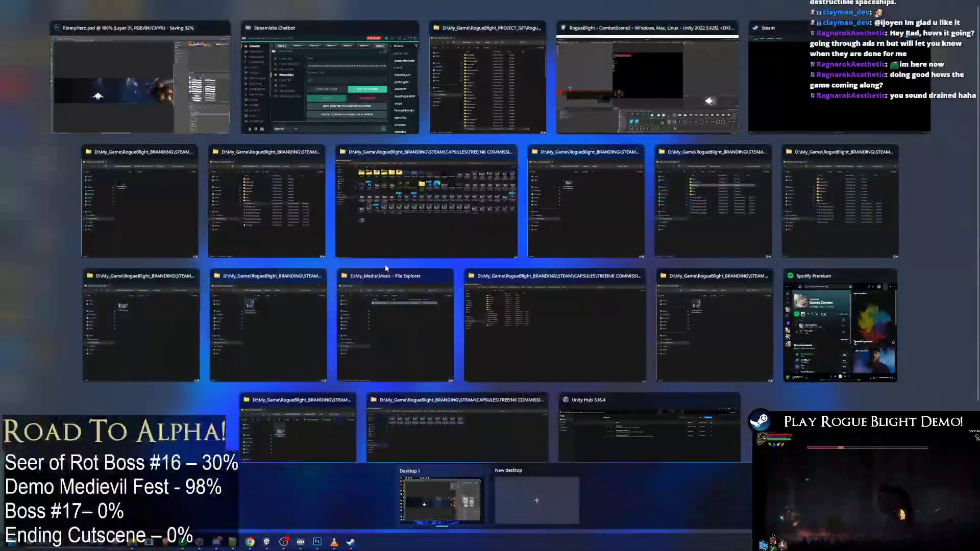
# In Unity, reveal the plain arrow texture file in File Explorer
pyautogui.press('Escape')
pyautogui.hotkey('alt', 'Tab')
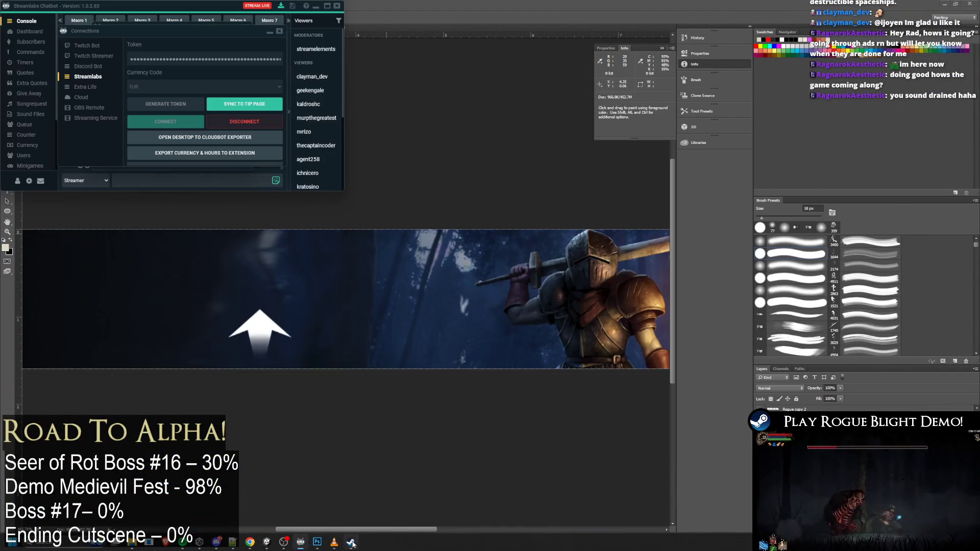
pyautogui.click(266, 542)
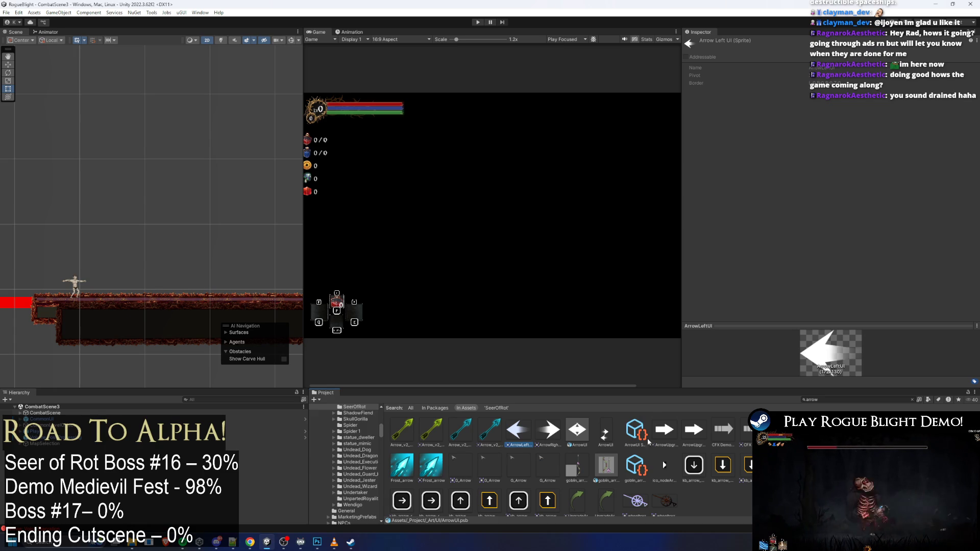
pyautogui.scroll(3, 640, 424)
pyautogui.scroll(6, 729, 463)
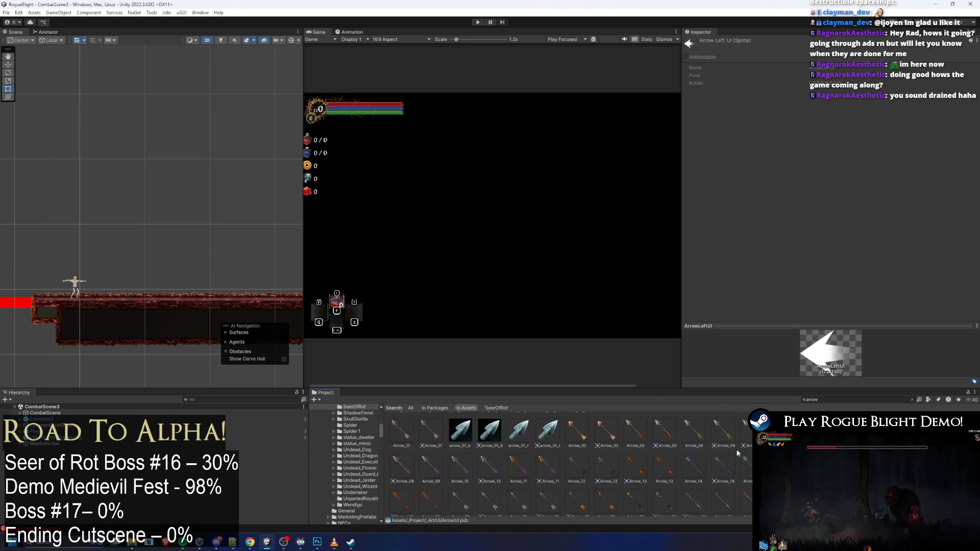
pyautogui.scroll(3, 735, 460)
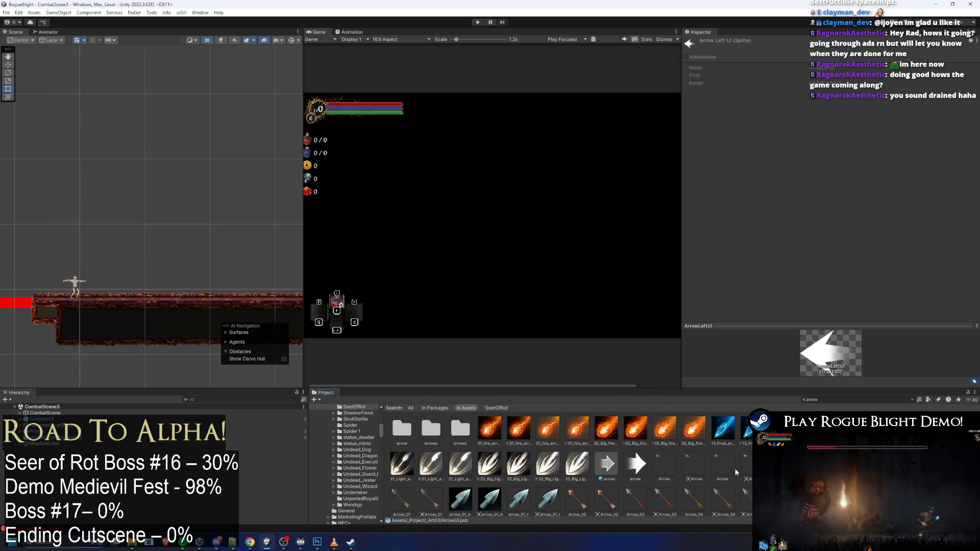
pyautogui.rightClick(638, 470)
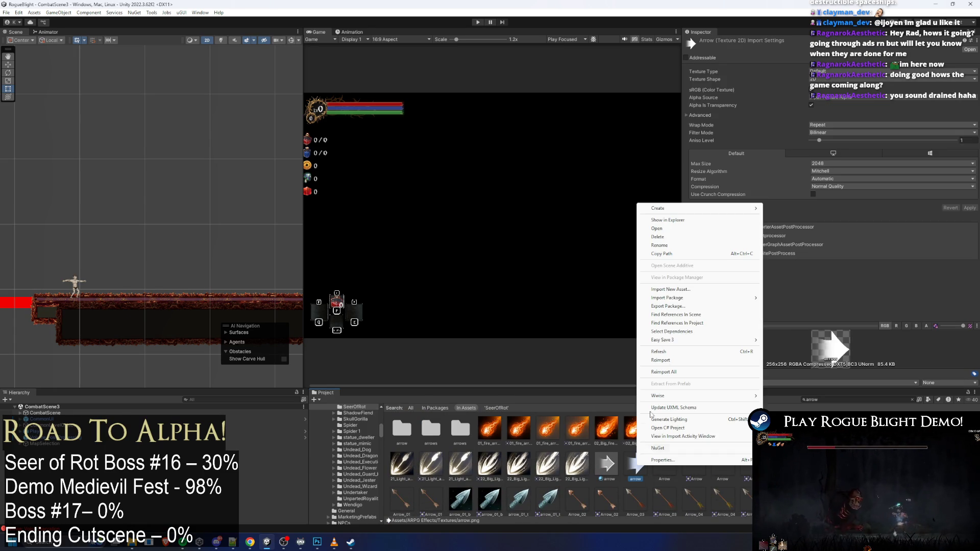
pyautogui.click(701, 220)
# Place arrow.png on the banner, rotated upward and shrunk small over the earlier arrow
pyautogui.moveTo(345, 213)
pyautogui.mouseDown()
pyautogui.moveTo(318, 544)
pyautogui.moveTo(346, 282)
pyautogui.mouseUp()
pyautogui.moveTo(461, 207)
pyautogui.mouseDown()
pyautogui.moveTo(362, 154)
pyautogui.moveTo(275, 176)
pyautogui.mouseUp()
pyautogui.moveTo(367, 297)
pyautogui.mouseDown()
pyautogui.moveTo(287, 363)
pyautogui.moveTo(295, 404)
pyautogui.moveTo(289, 361)
pyautogui.mouseUp()
pyautogui.moveTo(336, 276); pyautogui.dragTo(266, 346)
pyautogui.moveTo(244, 379); pyautogui.dragTo(272, 329)
pyautogui.moveTo(295, 296); pyautogui.dragTo(271, 332)
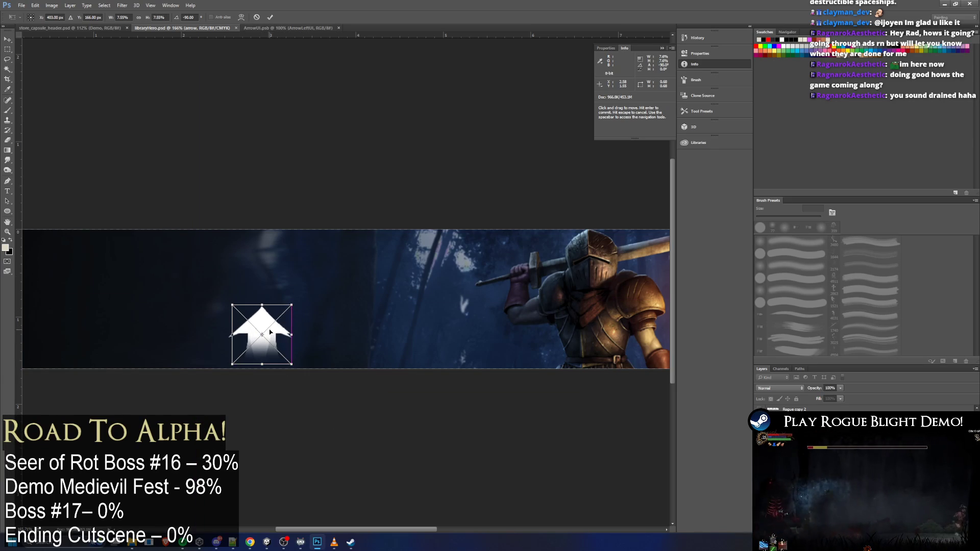
# Commit the placed white arrow, add a new empty layer, and cancel the lighting preview
pyautogui.press('Return')
pyautogui.press('b')
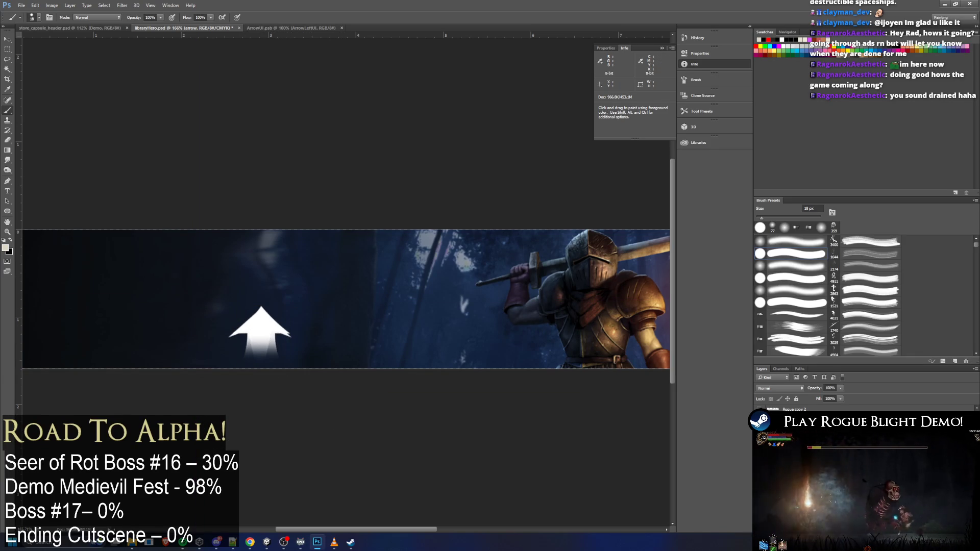
pyautogui.hotkey('ctrl', 'shift', 'alt', 'n')
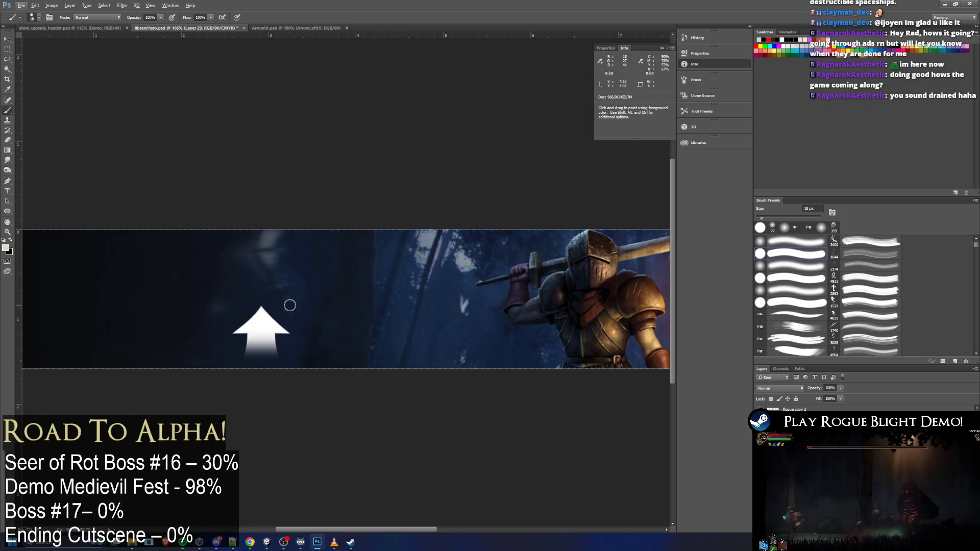
pyautogui.press('alt')
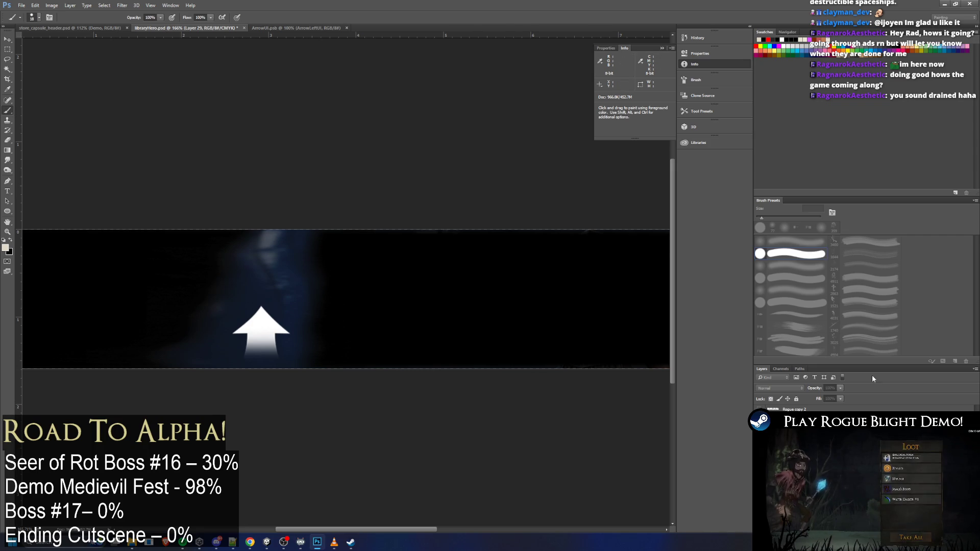
pyautogui.press('Escape')
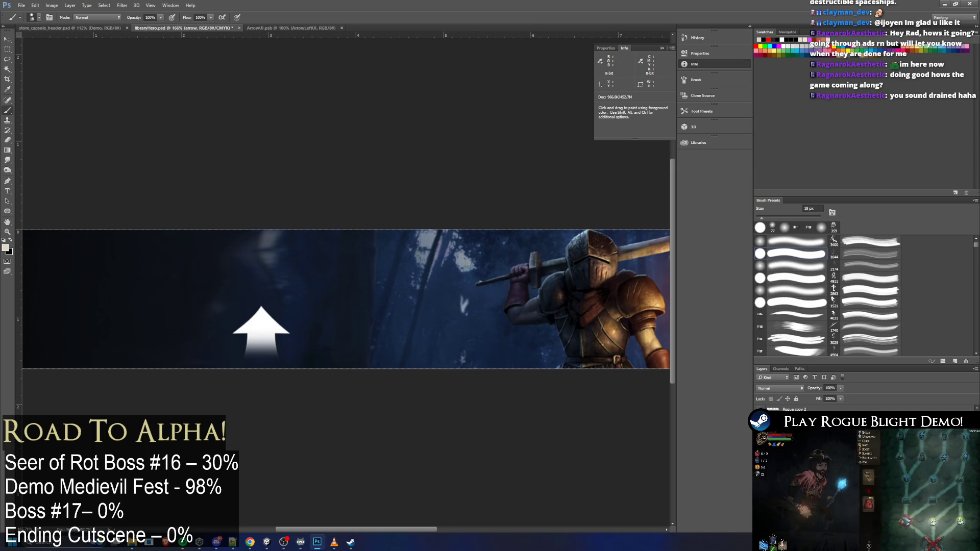
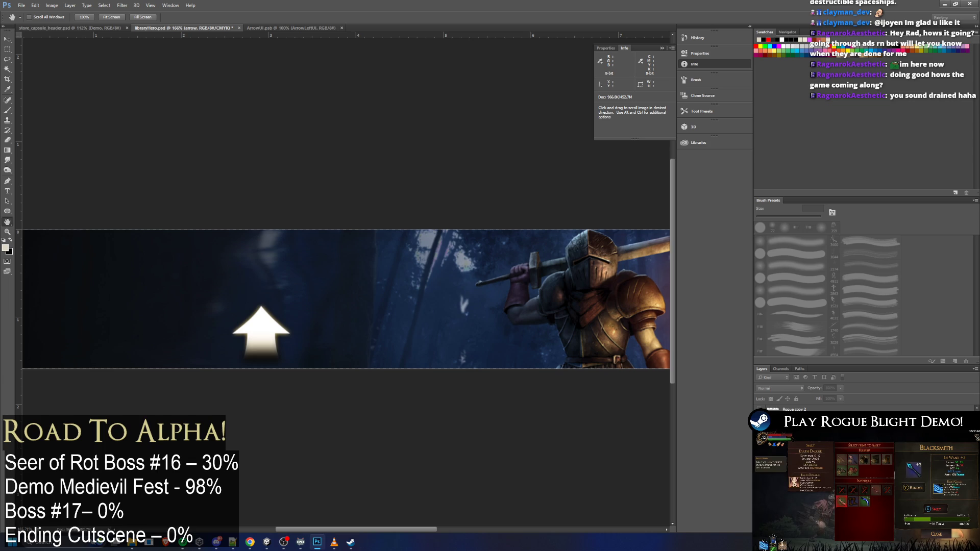
# Start a quick PNG export of the libraryHero banner, then cancel it
pyautogui.press('i')
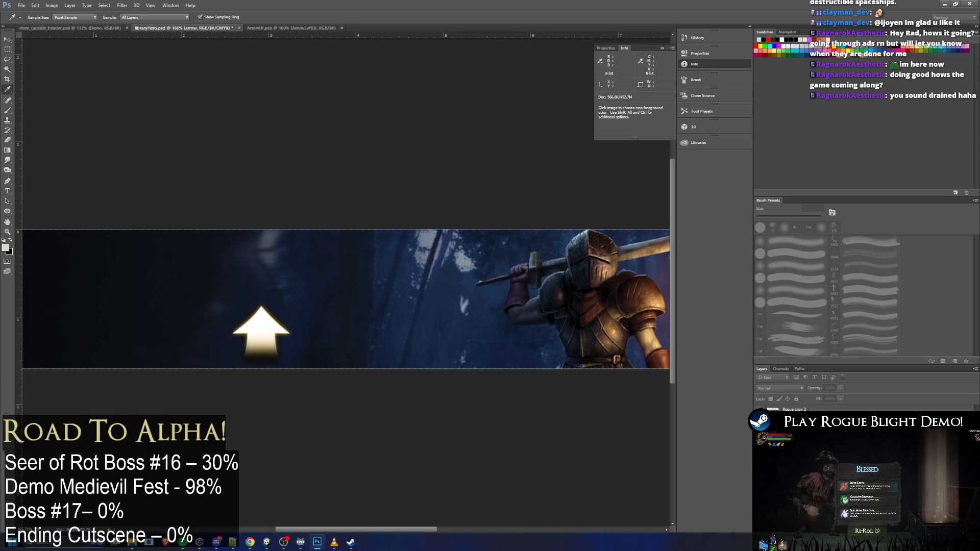
pyautogui.press('h')
pyautogui.press('b')
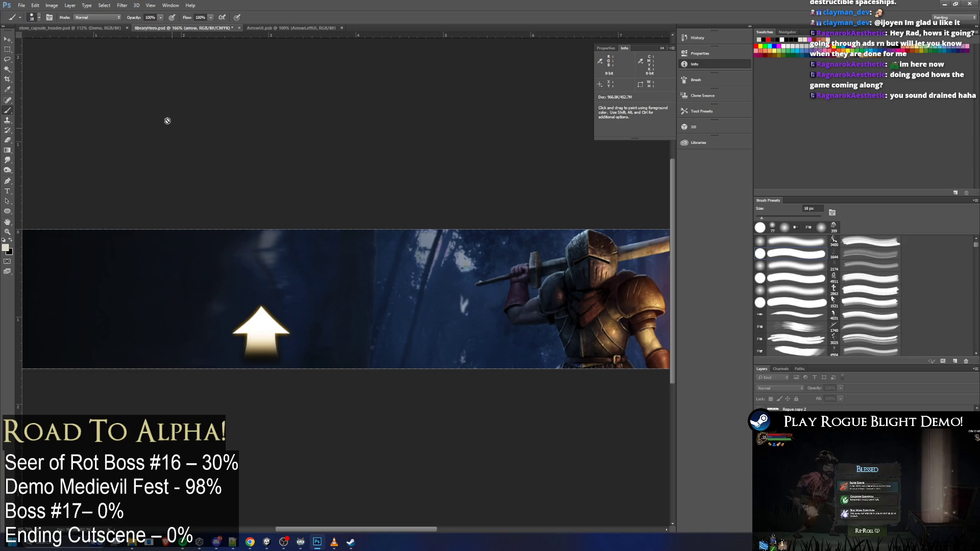
pyautogui.click(21, 5)
pyautogui.moveTo(62, 115)
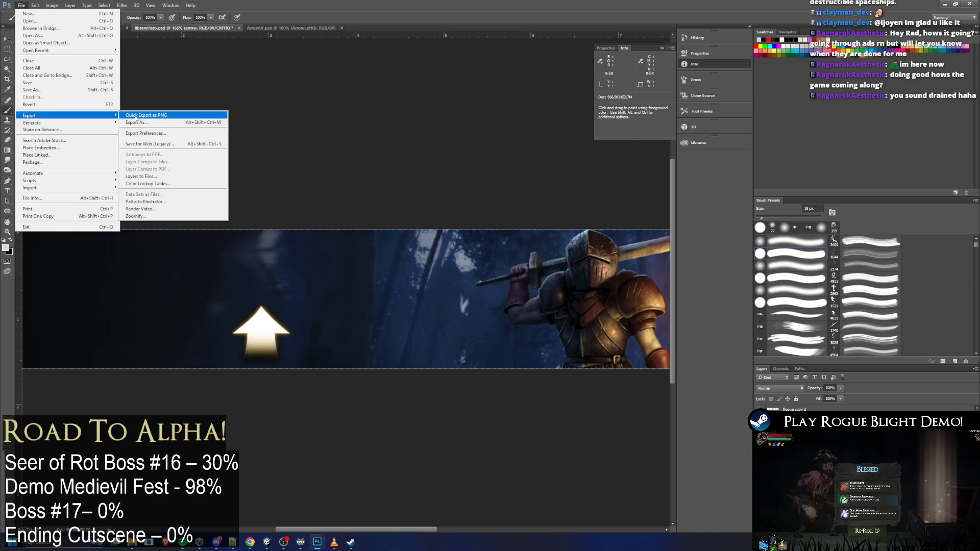
pyautogui.click(153, 116)
pyautogui.click(623, 193)
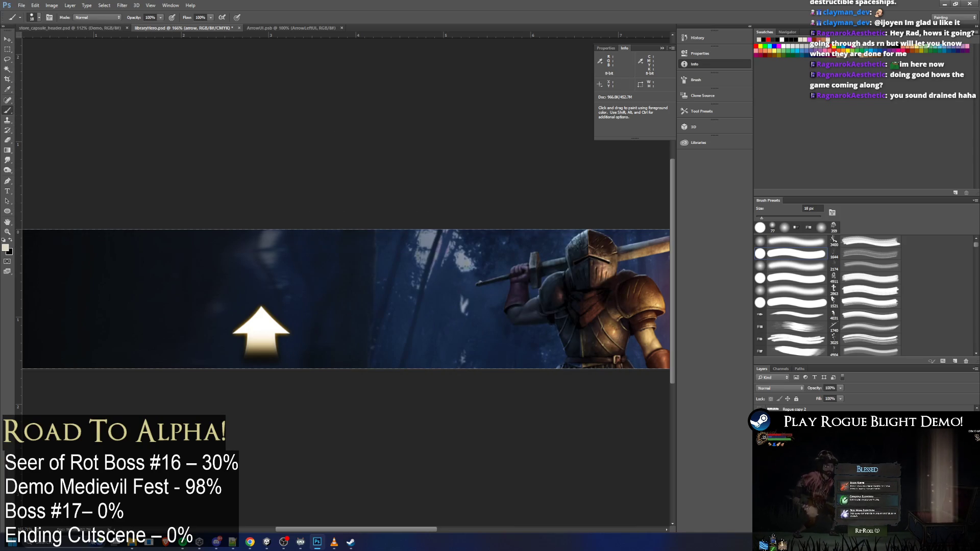
# Nudge the glowing arrow slightly to the right with a free transform
pyautogui.hotkey('ctrl', 't')
pyautogui.moveTo(261, 338)
pyautogui.mouseDown()
pyautogui.moveTo(274, 319)
pyautogui.moveTo(272, 340)
pyautogui.mouseUp()
pyautogui.press('Return')
pyautogui.press('b')
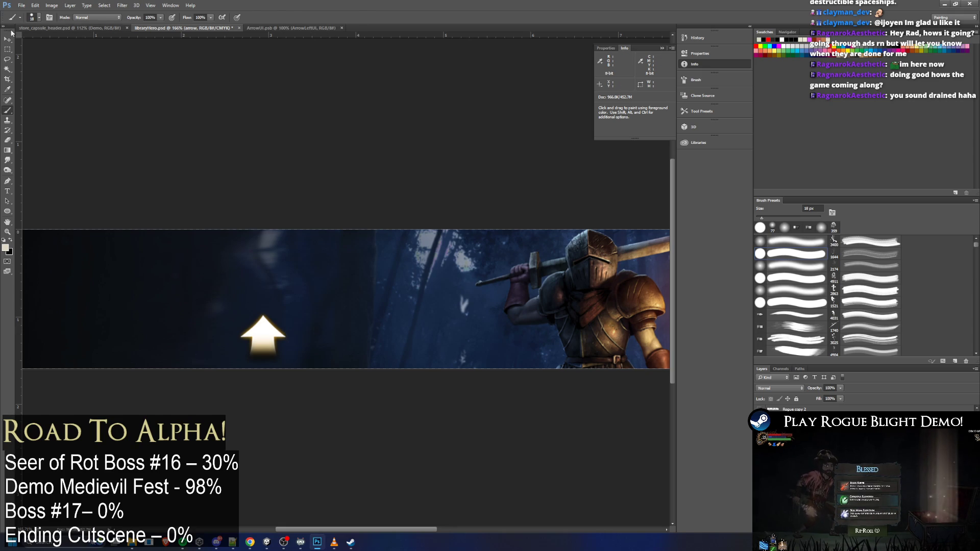
pyautogui.press('v')
# Quick-export the banner as developerBackground2.png, replacing the existing file
pyautogui.click(22, 5)
pyautogui.moveTo(51, 115)
pyautogui.click(207, 113)
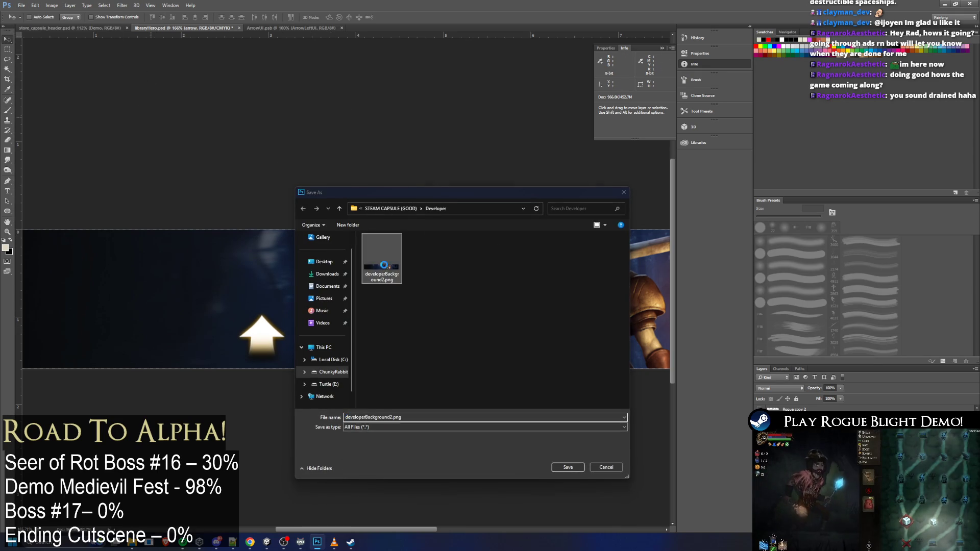
pyautogui.press('Return')
pyautogui.press('y')
pyautogui.press('super+Tab')
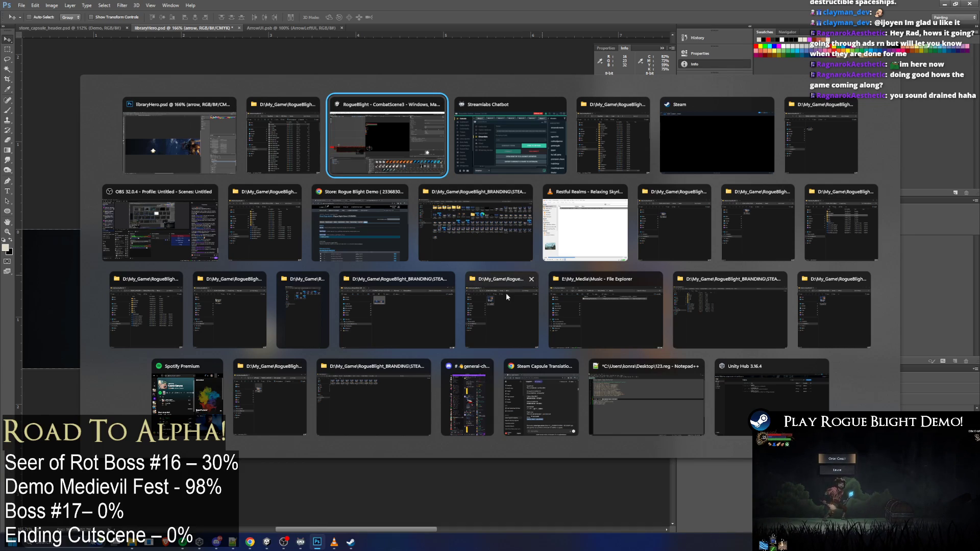
# Bring the Unity editor forward, then switch to Steam's CodeRadGames developer page
pyautogui.press('Return')
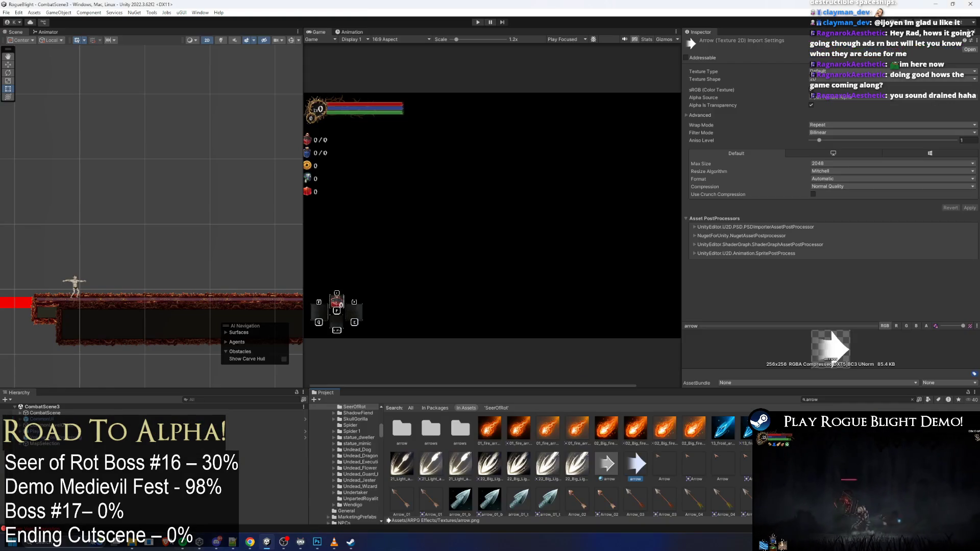
pyautogui.moveTo(249, 542)
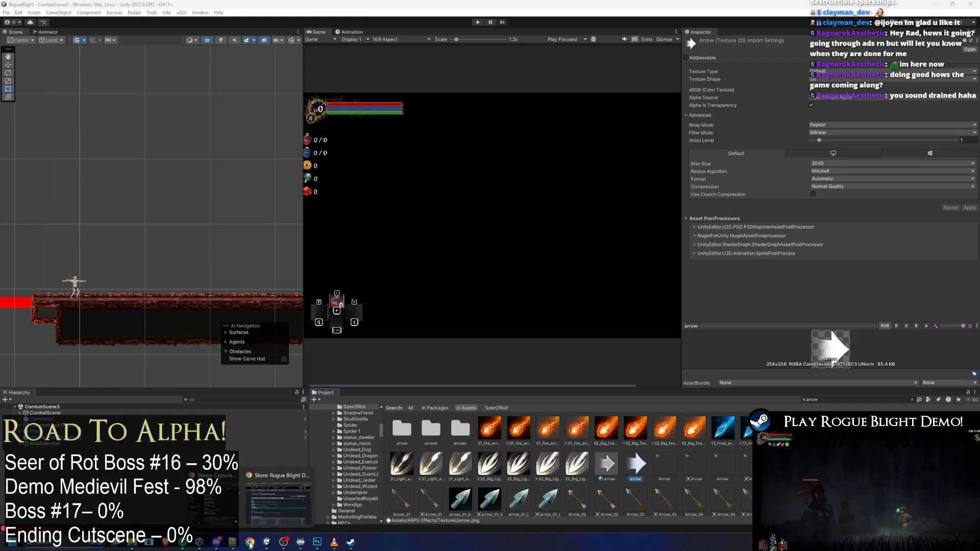
pyautogui.moveTo(278, 501)
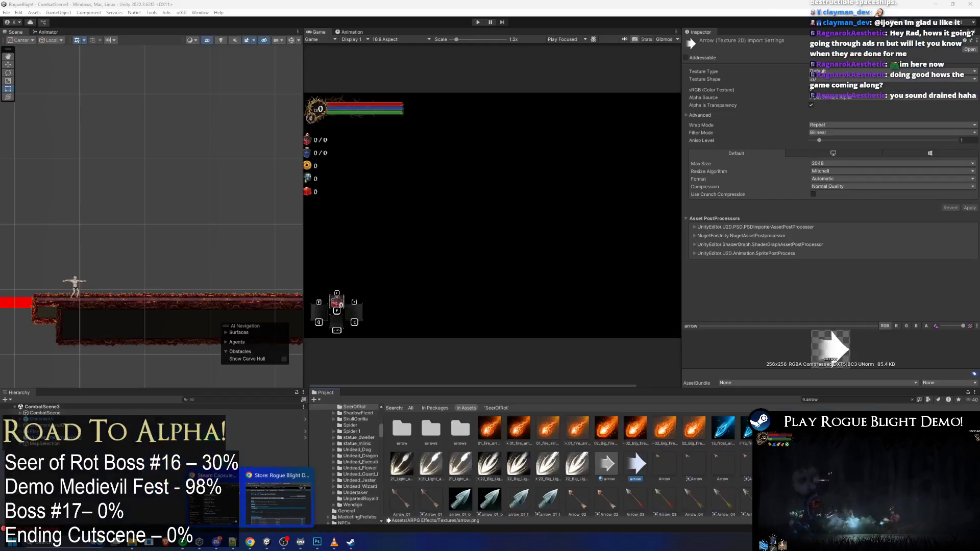
pyautogui.click(356, 541)
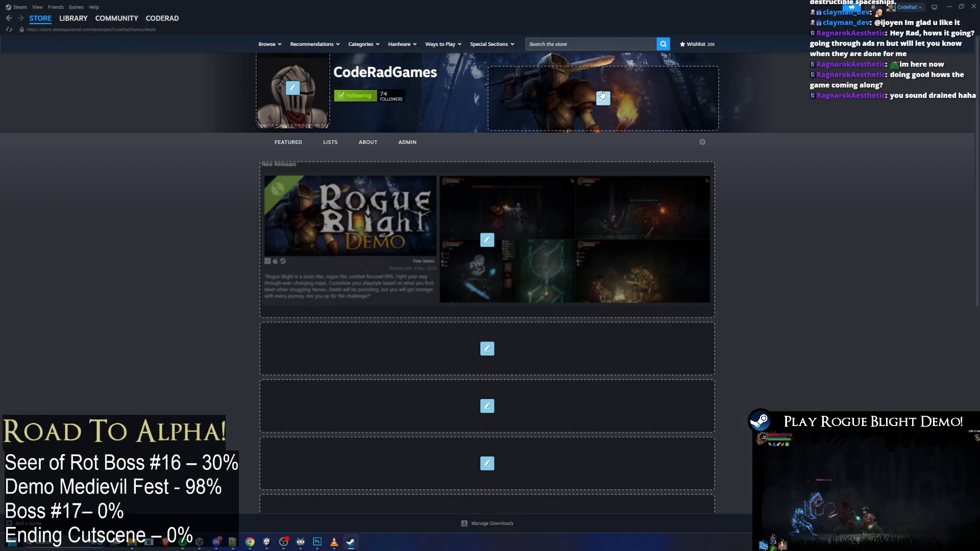
# Upload developerBackground3.png as the developer page background and preview it in a narrower window
pyautogui.click(603, 99)
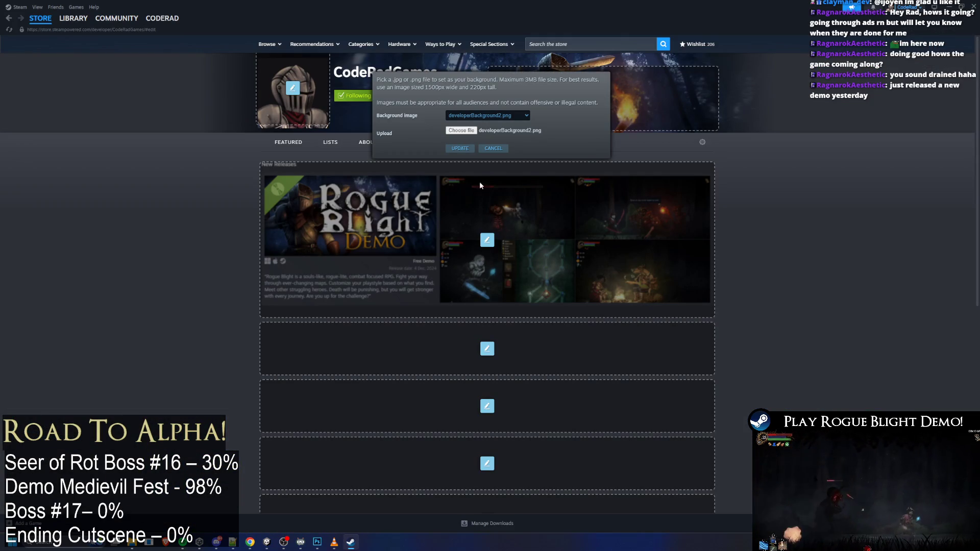
pyautogui.click(90, 94)
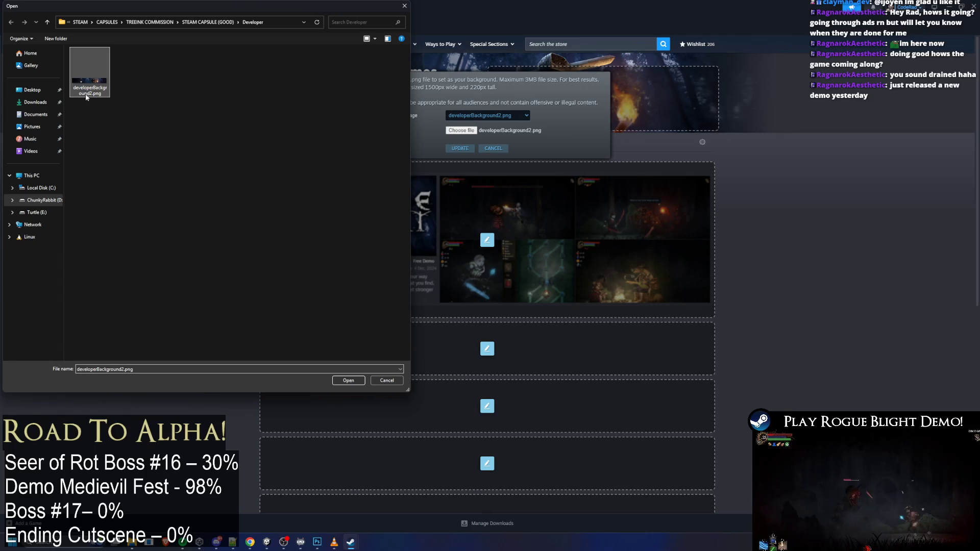
pyautogui.click(168, 96)
pyautogui.doubleClick(90, 57)
pyautogui.click(460, 149)
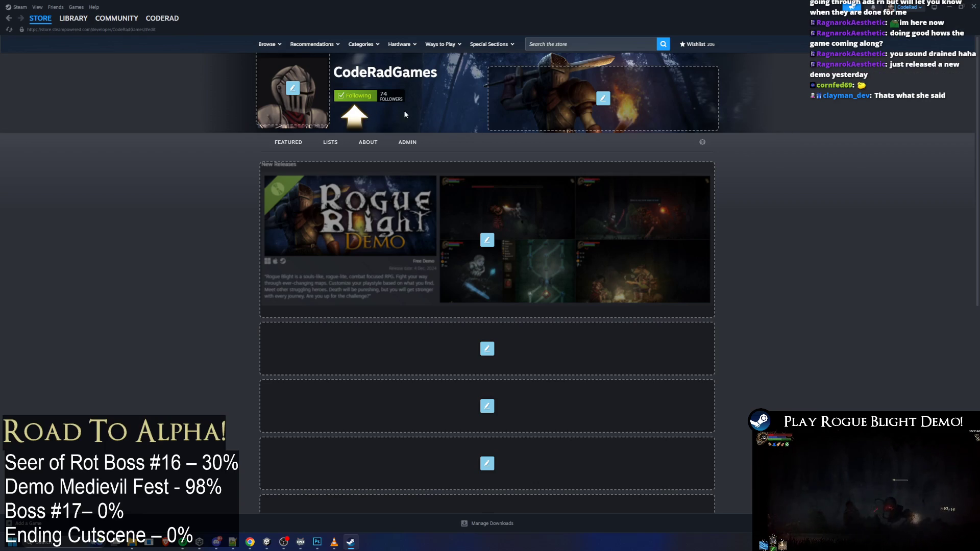
pyautogui.press('super+Down')
pyautogui.moveTo(762, 168)
pyautogui.mouseDown()
pyautogui.moveTo(505, 169)
pyautogui.moveTo(470, 153)
pyautogui.mouseUp()
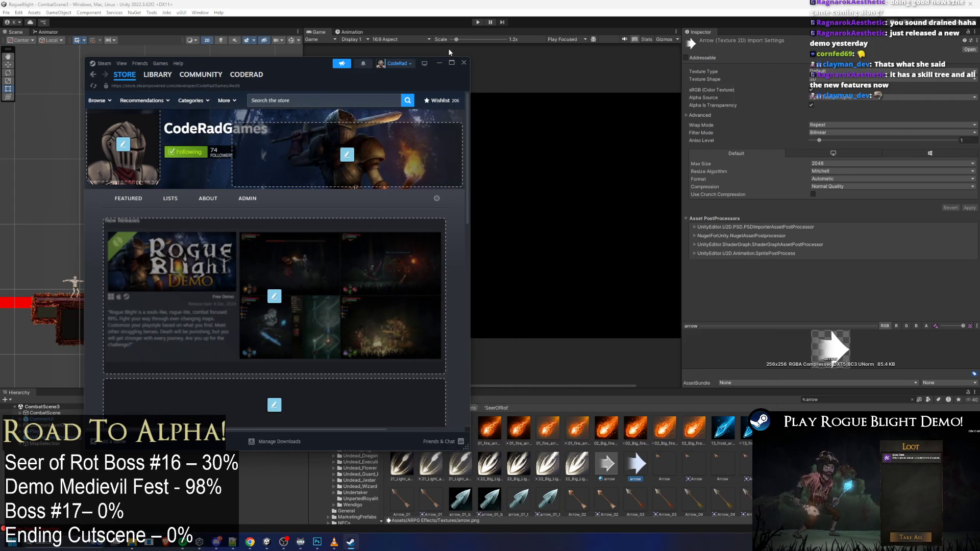
# In the libraryHero banner, nudge the arrow a few more pixels right
pyautogui.click(451, 62)
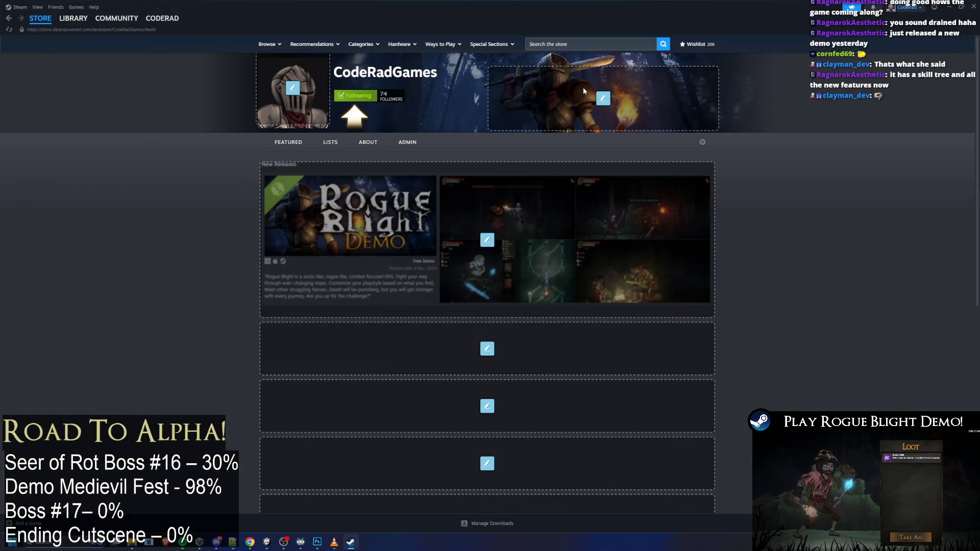
pyautogui.hotkey('alt', 'Tab')
pyautogui.press('Tab')
pyautogui.press('Tab')
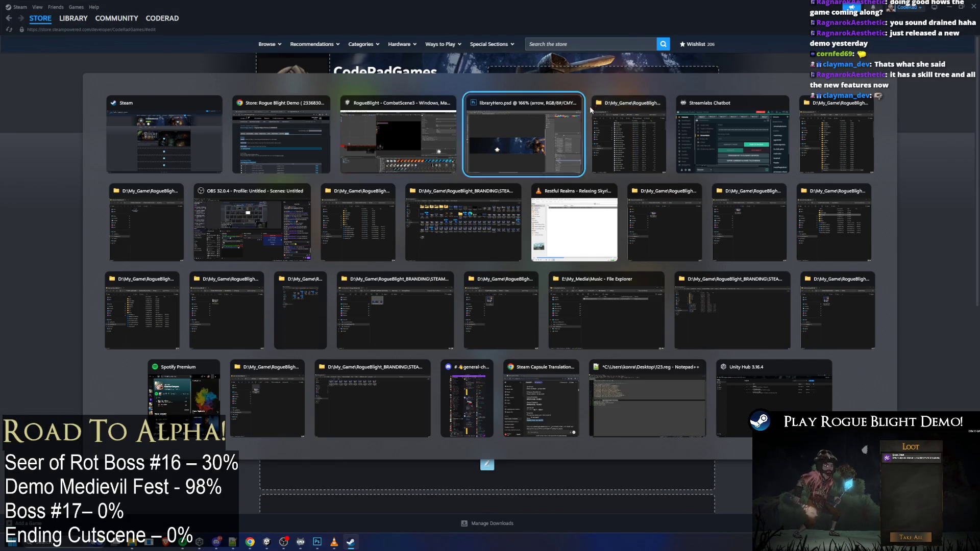
pyautogui.hotkey('ctrl', 't')
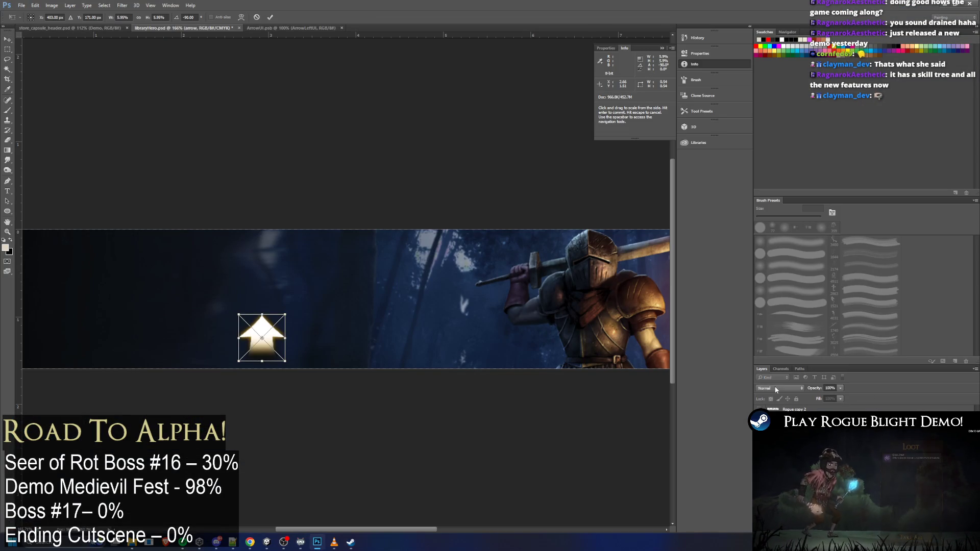
pyautogui.press('Right')
pyautogui.press('Right')
pyautogui.press('Right')
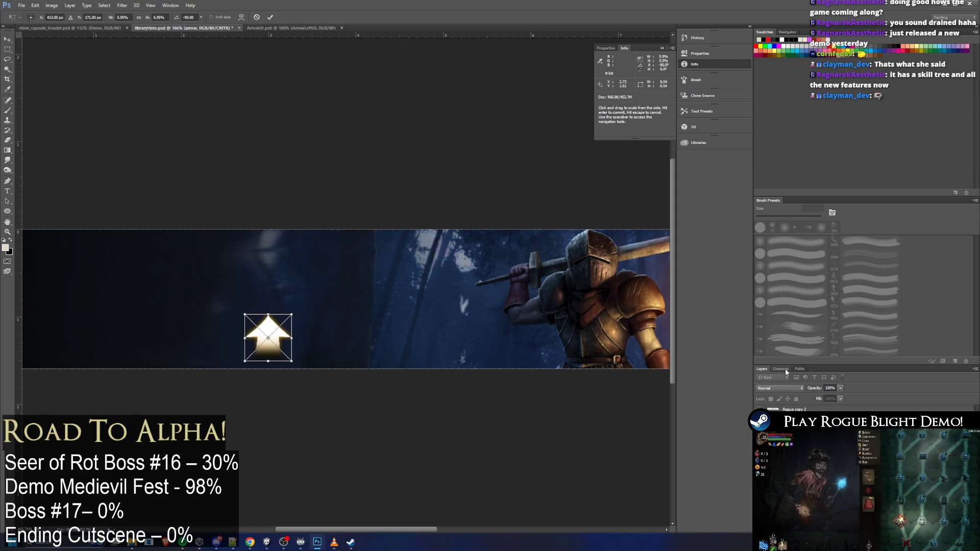
pyautogui.press('Return')
# Quick-export the banner as PNG over developerBackground3.png, confirming the replacement
pyautogui.click(21, 5)
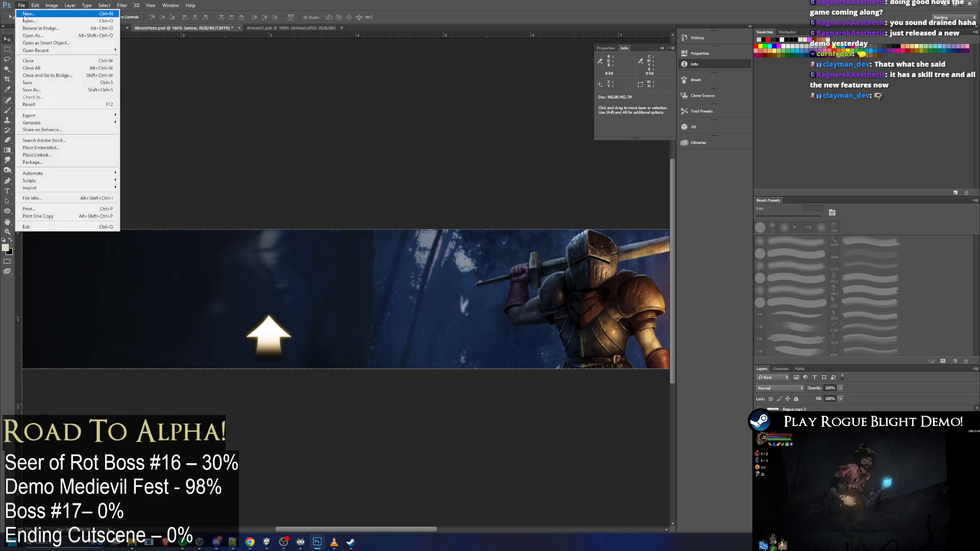
pyautogui.click(127, 115)
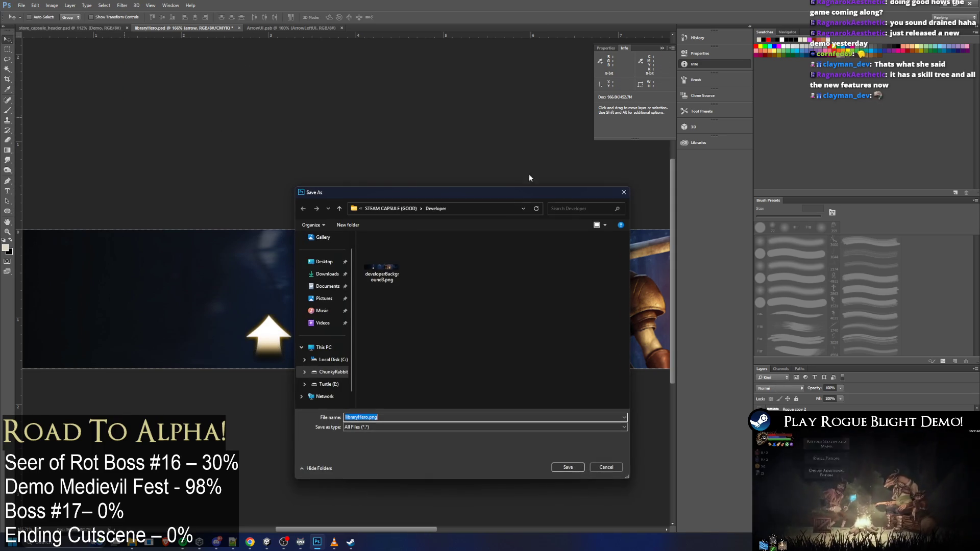
pyautogui.doubleClick(388, 263)
pyautogui.click(510, 271)
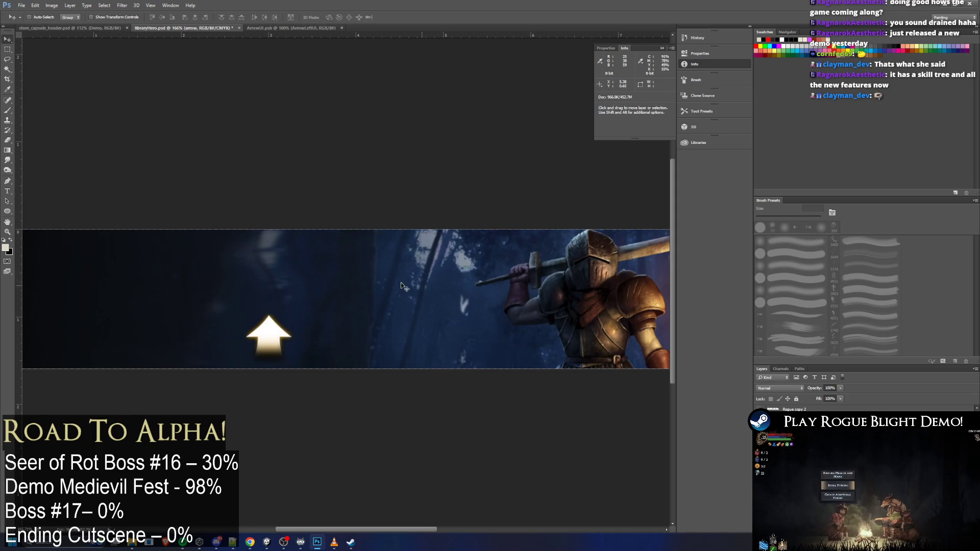
# Rename developerBackground3.png to developerBackground4.png in the Developer folder
pyautogui.hotkey('alt', 'Tab')
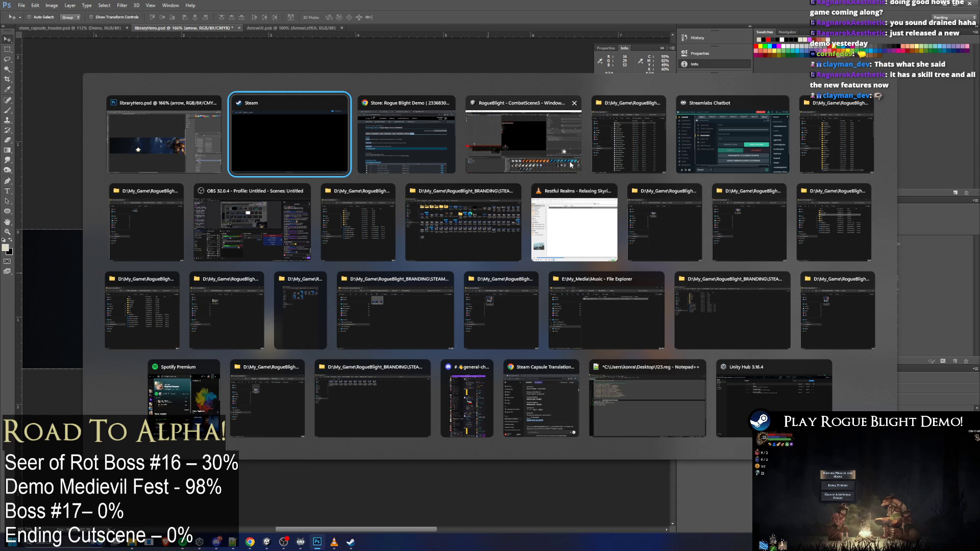
pyautogui.click(617, 145)
pyautogui.hotkey('alt', 'Tab')
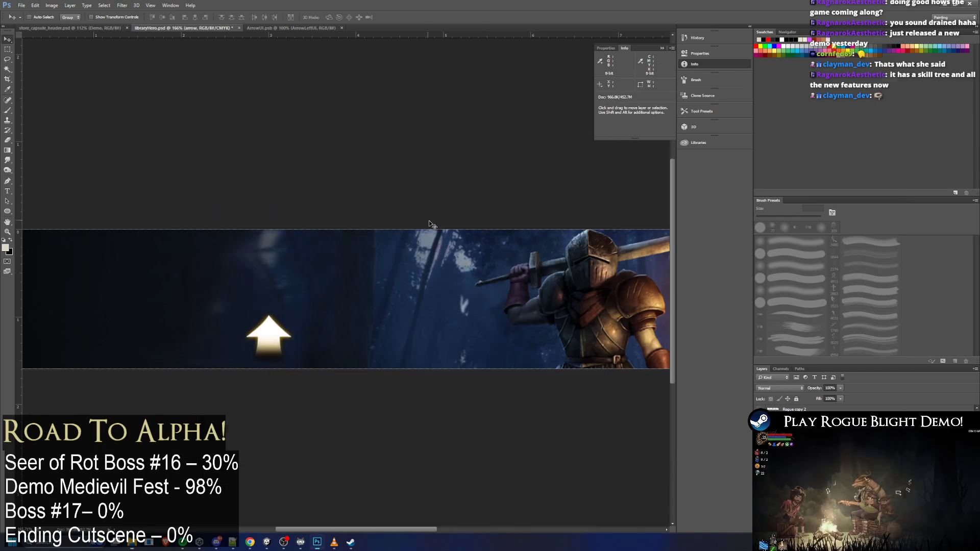
pyautogui.hotkey('alt', 'Tab')
pyautogui.click(140, 233)
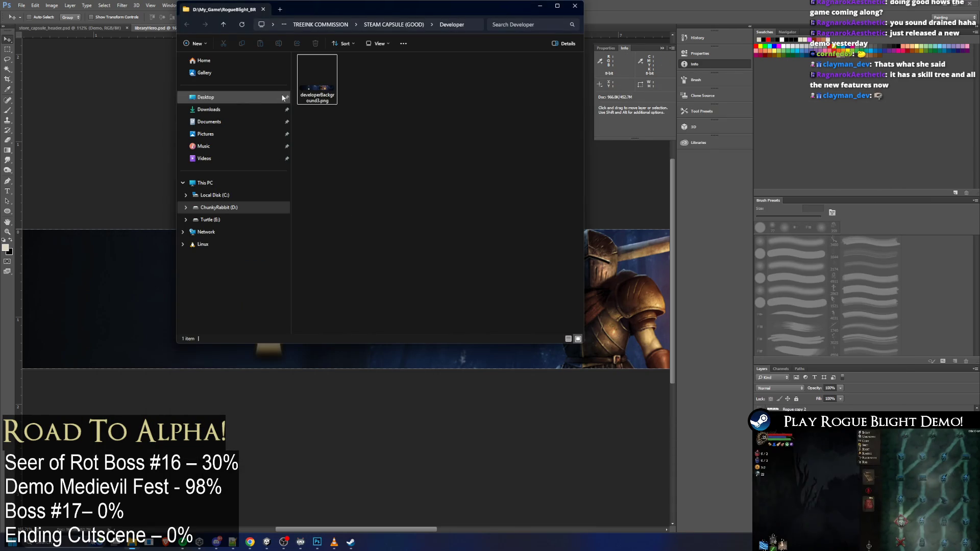
pyautogui.click(317, 101)
pyautogui.click(317, 101)
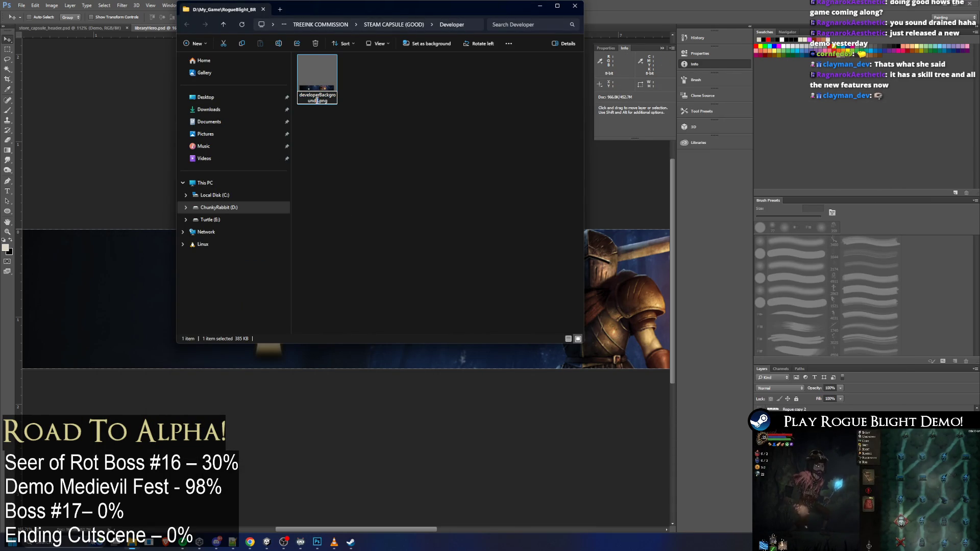
pyautogui.write('4')
pyautogui.click(374, 100)
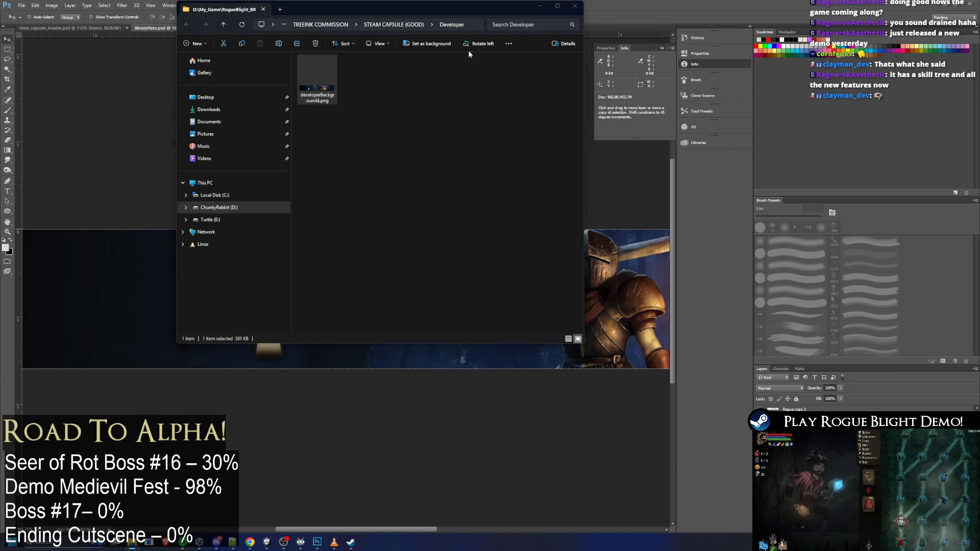
pyautogui.hotkey('alt', 'Tab')
pyautogui.hotkey('alt', 'Tab')
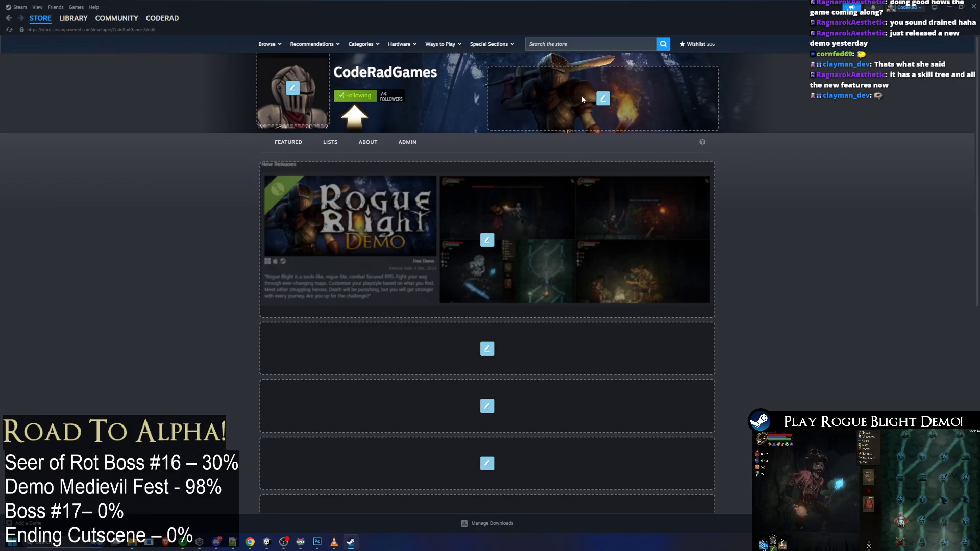
# Upload developerBackground4.png as the CodeRadGames page background image
pyautogui.click(602, 99)
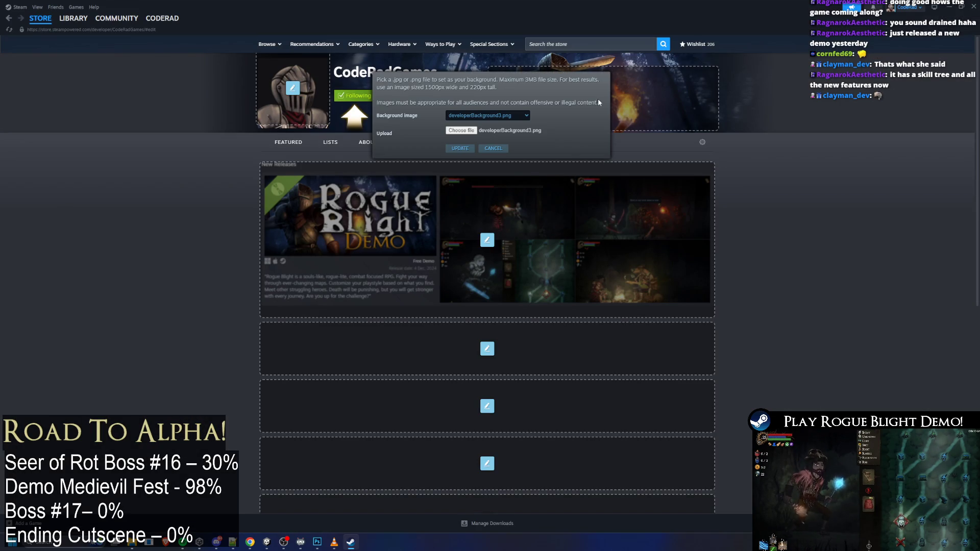
pyautogui.click(481, 133)
pyautogui.doubleClick(104, 96)
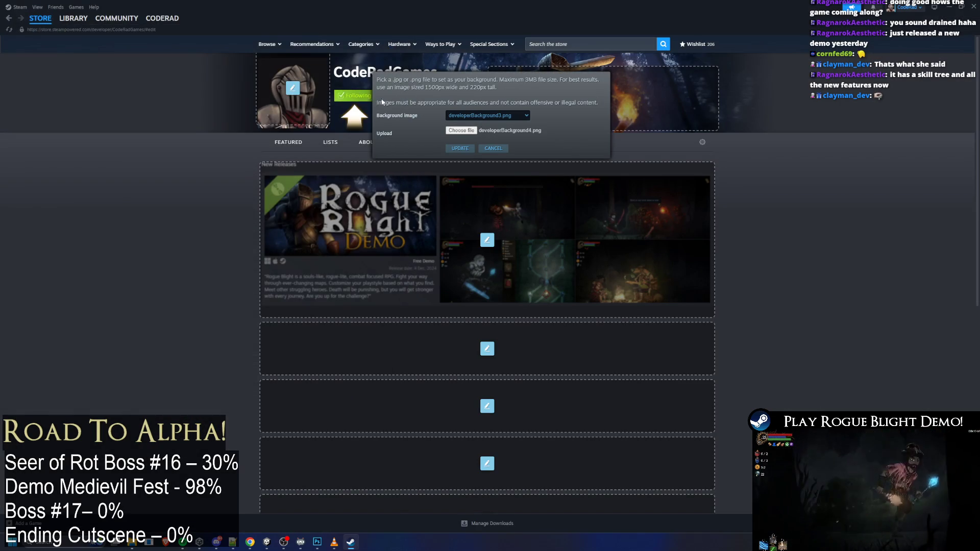
pyautogui.click(467, 148)
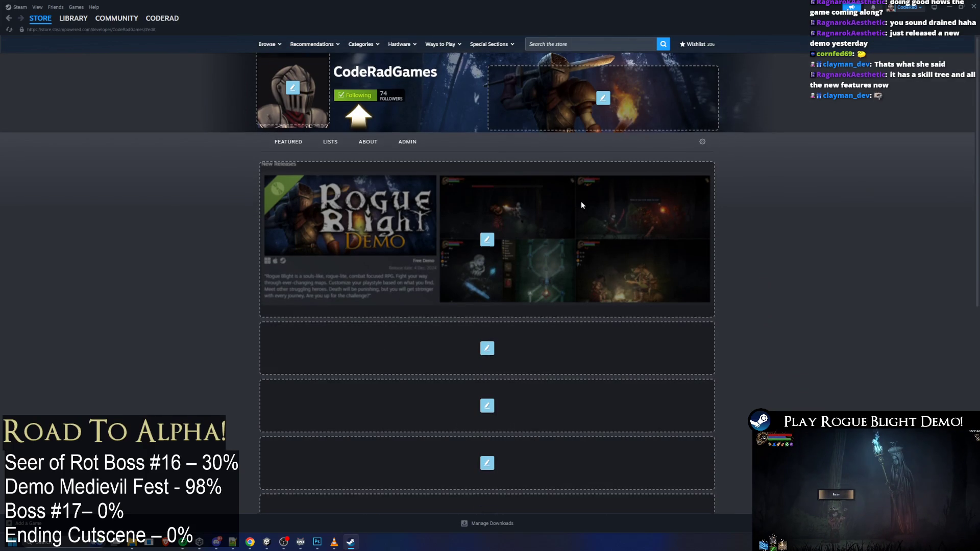
# Set the empty section to Games You've Made, sorted by Release Date
pyautogui.scroll(-5, 577, 201)
pyautogui.scroll(2, 575, 209)
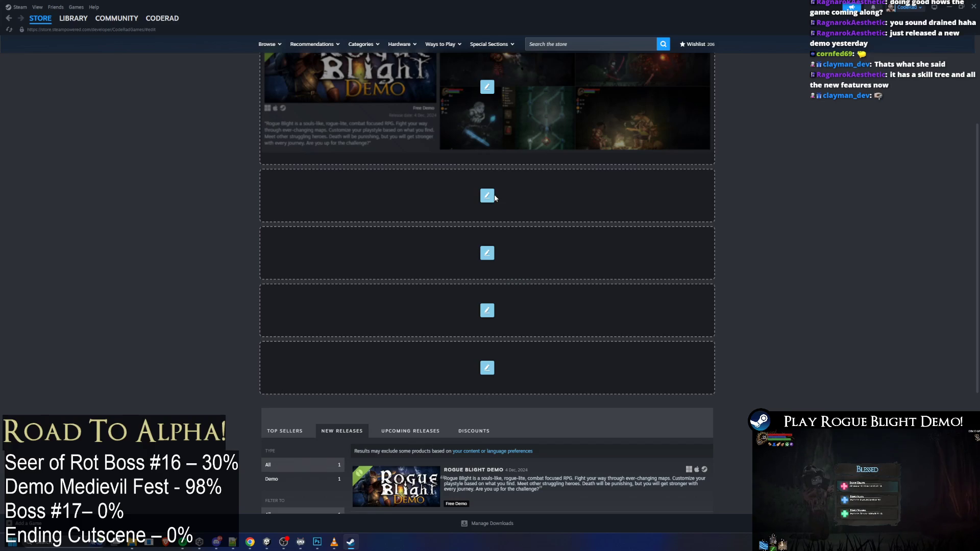
pyautogui.click(487, 196)
pyautogui.click(510, 182)
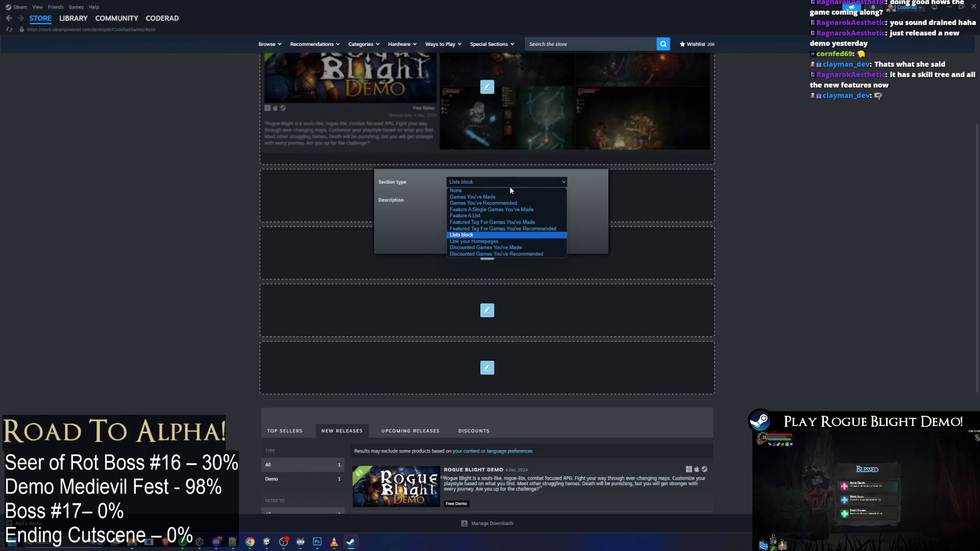
pyautogui.click(550, 197)
pyautogui.click(481, 200)
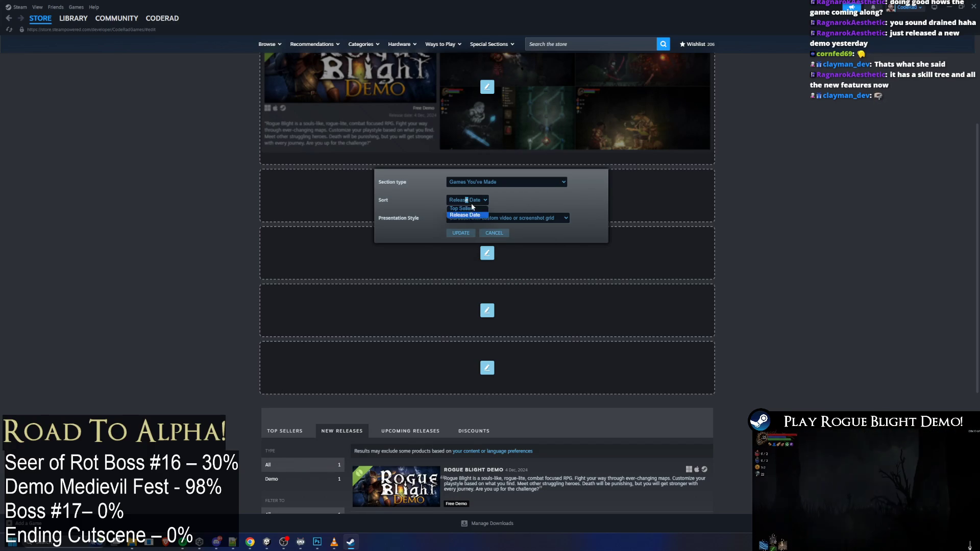
pyautogui.click(465, 215)
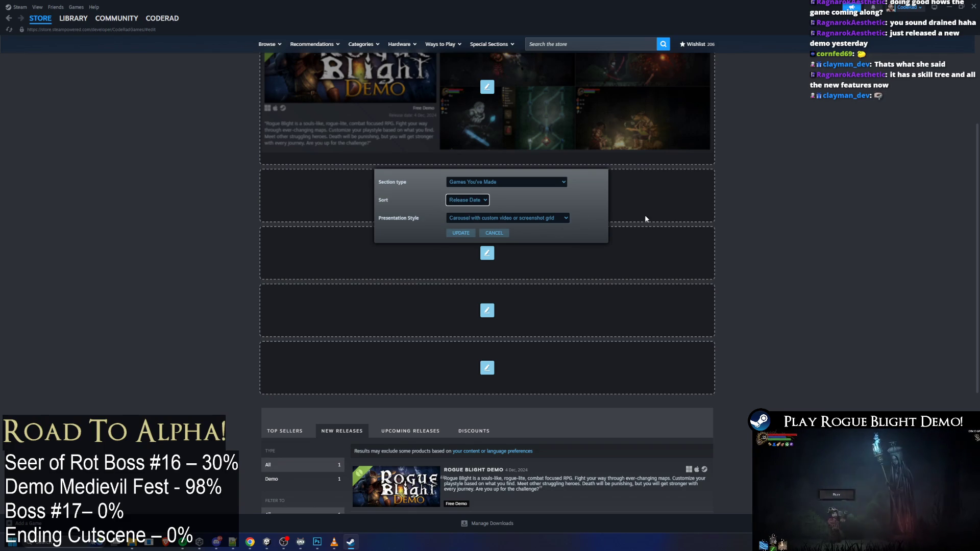
pyautogui.click(460, 233)
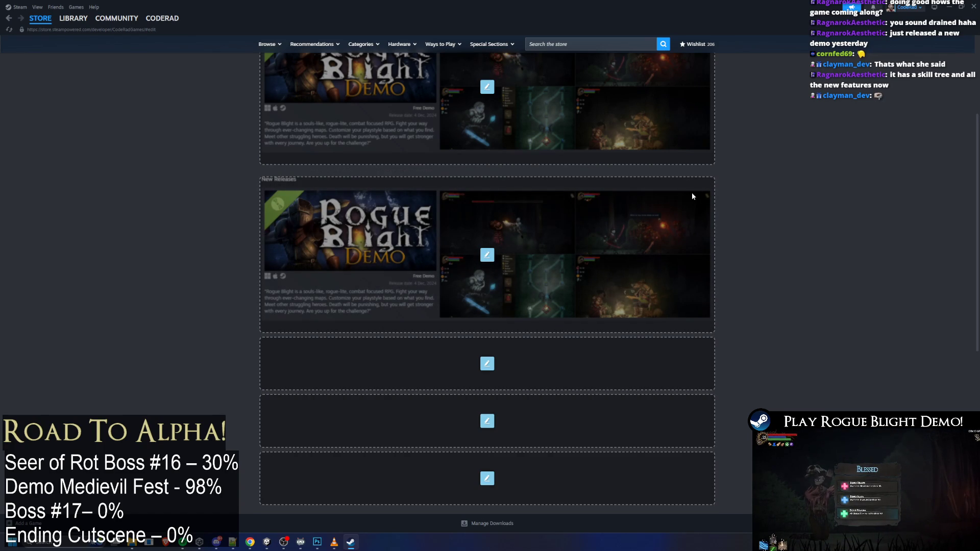
# Change the second New Releases section's type to None
pyautogui.scroll(2, 519, 231)
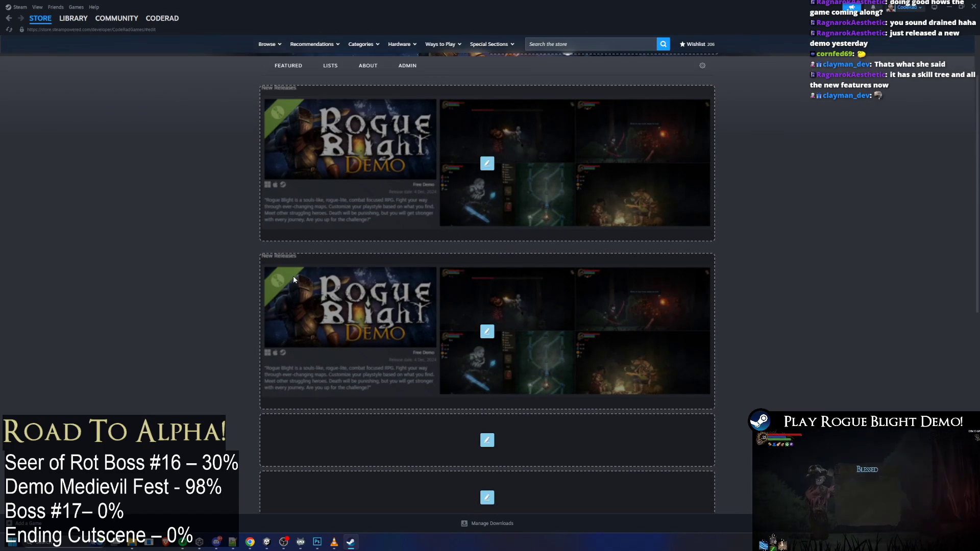
pyautogui.scroll(-3, 428, 359)
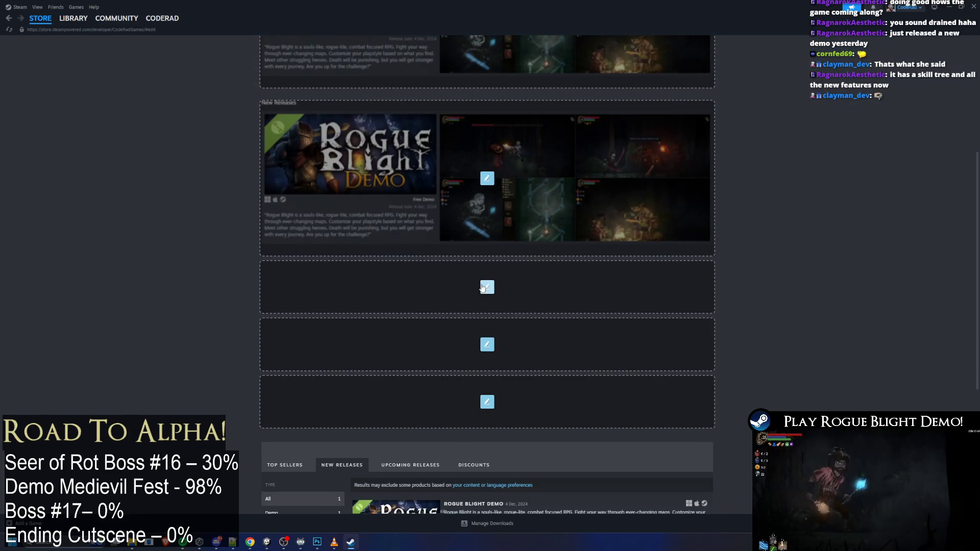
pyautogui.scroll(-3, 437, 315)
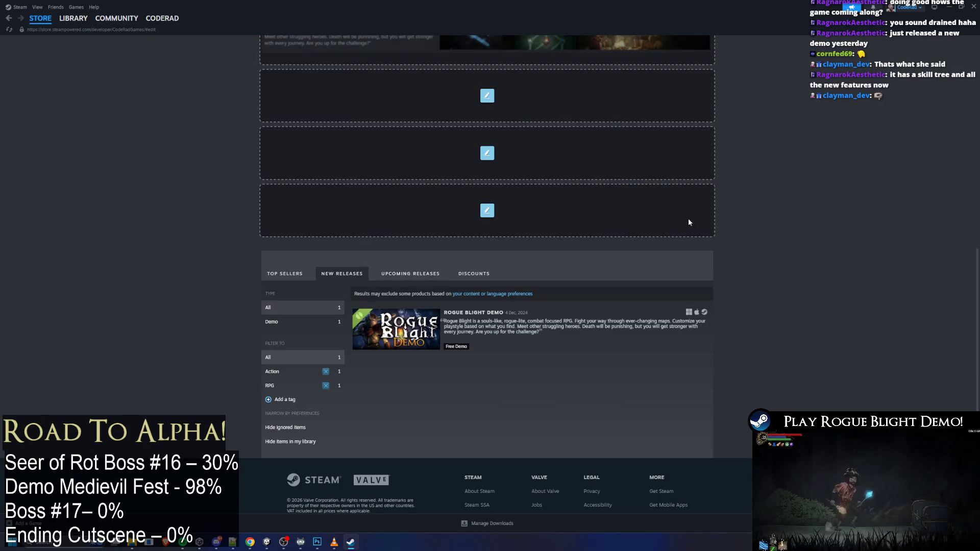
pyautogui.scroll(4, 688, 209)
pyautogui.scroll(4, 689, 212)
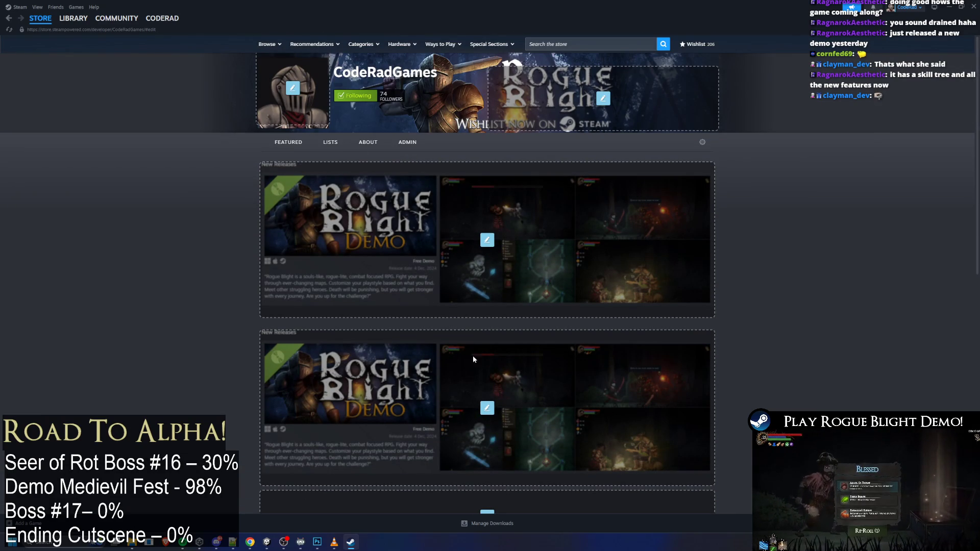
pyautogui.click(487, 408)
pyautogui.click(489, 396)
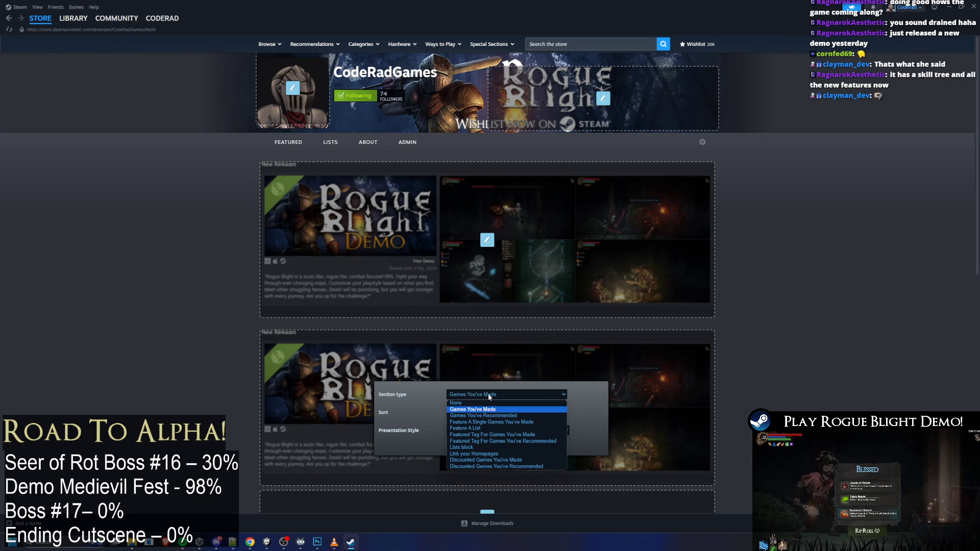
pyautogui.click(489, 406)
pyautogui.click(465, 412)
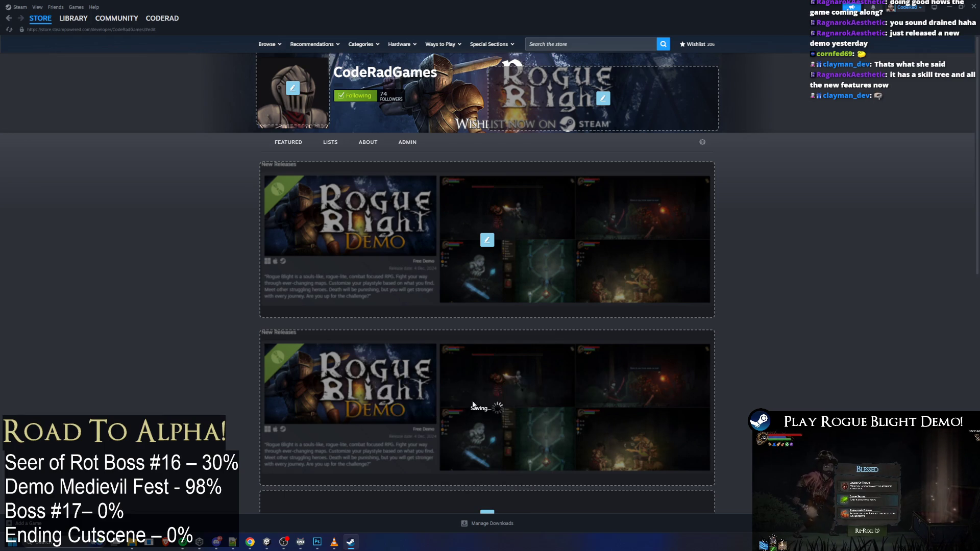
# Choose developerBackground4.png as the developer page banner background
pyautogui.click(602, 98)
pyautogui.click(487, 116)
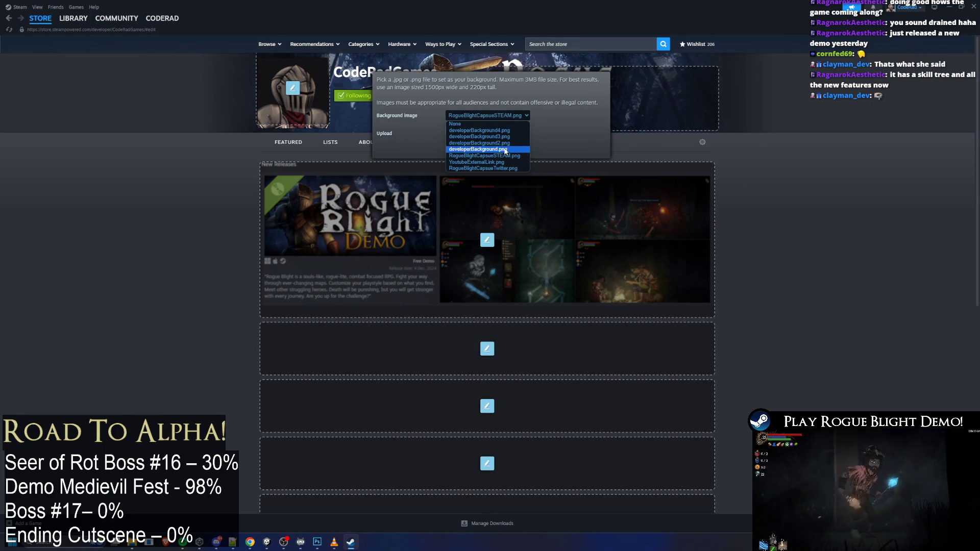
pyautogui.click(462, 131)
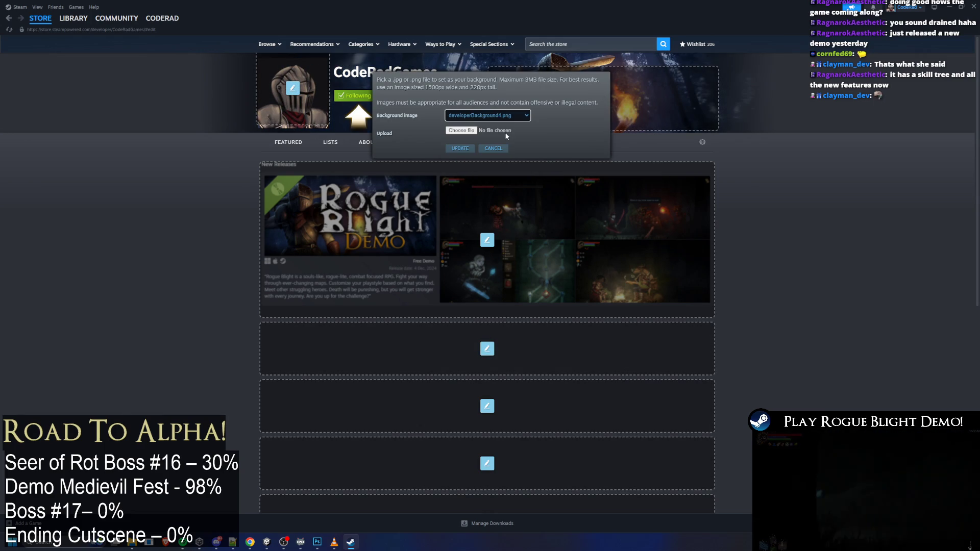
pyautogui.click(459, 149)
pyautogui.scroll(-15, 816, 301)
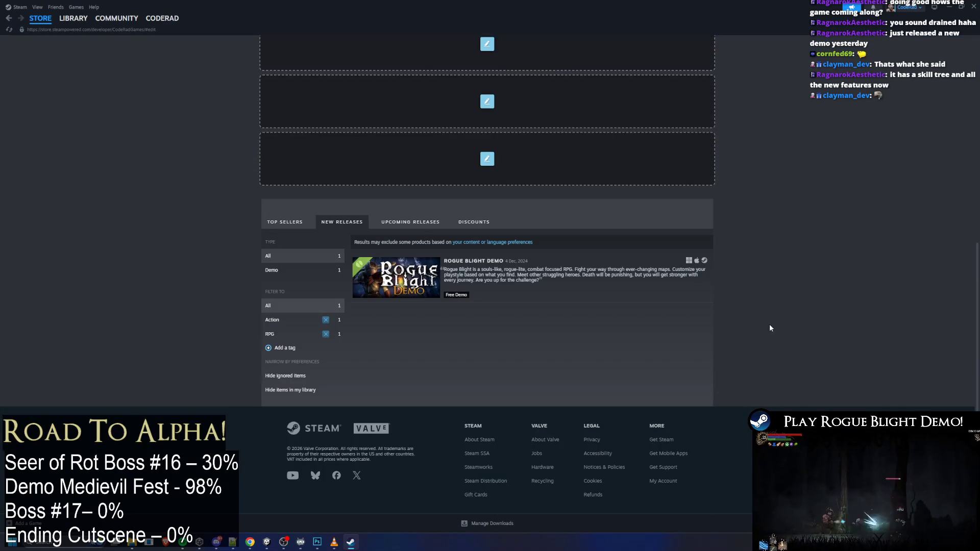
pyautogui.scroll(15, 770, 327)
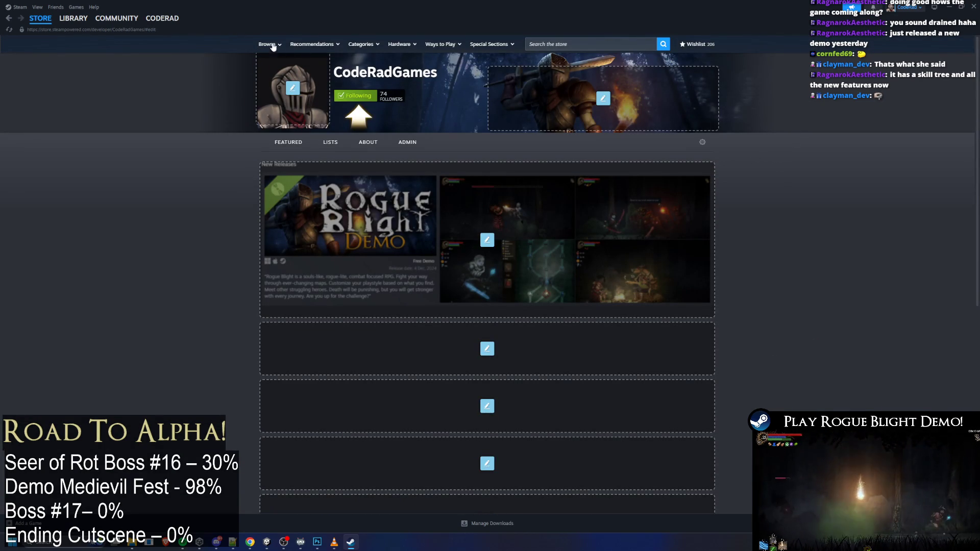
# Go from the library's Rogue Blight Playtest to its store page and the CodeRadGames developer link
pyautogui.click(77, 33)
pyautogui.click(102, 104)
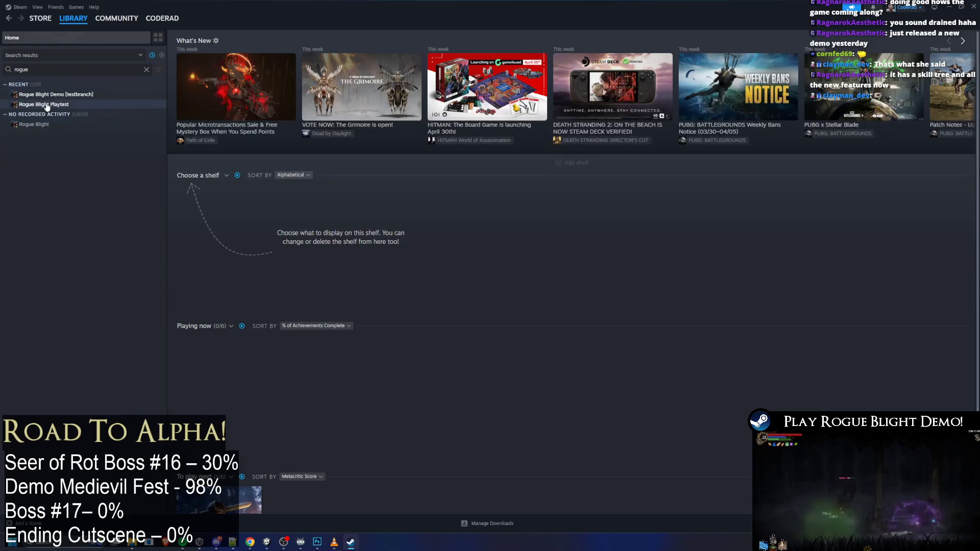
pyautogui.click(195, 188)
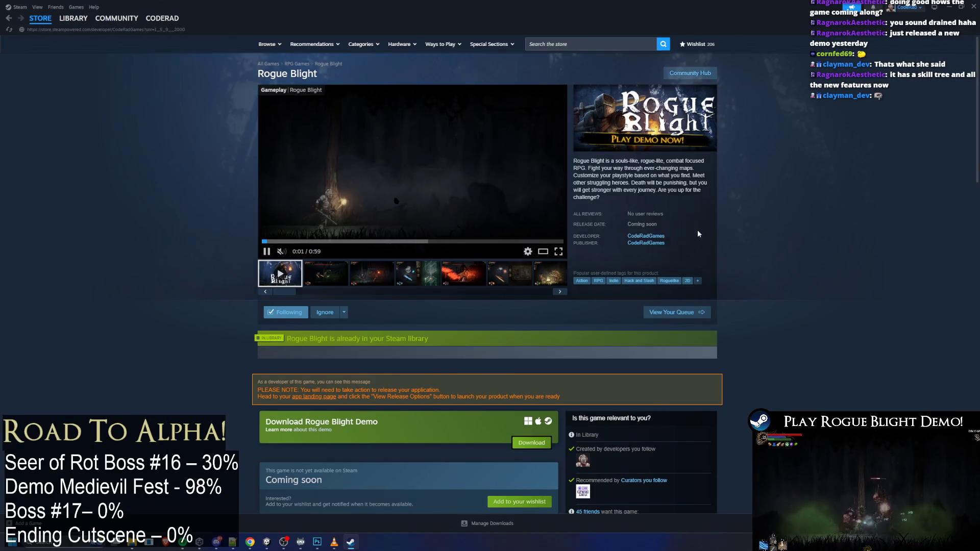
pyautogui.click(659, 235)
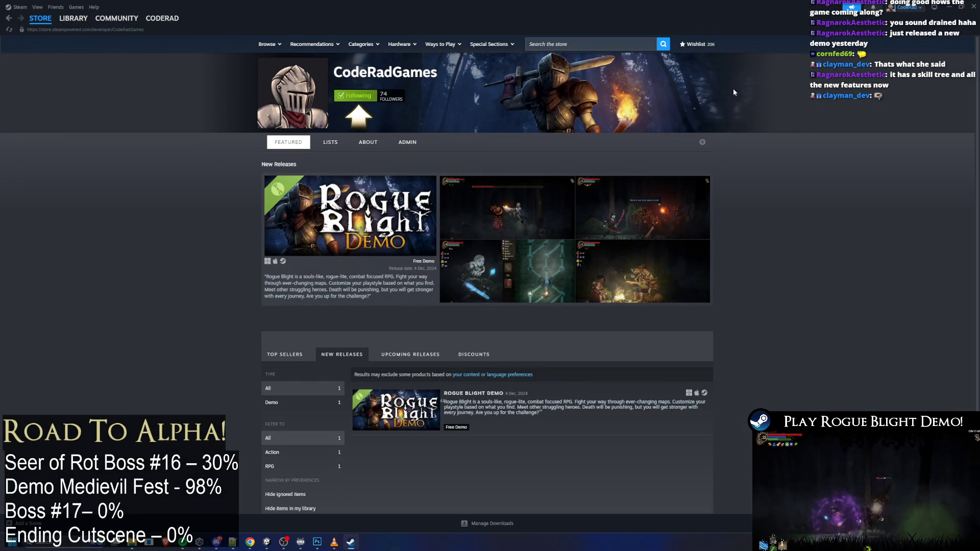
# Copy the CodeRadGames developer page address from the URL bar
pyautogui.click(87, 29)
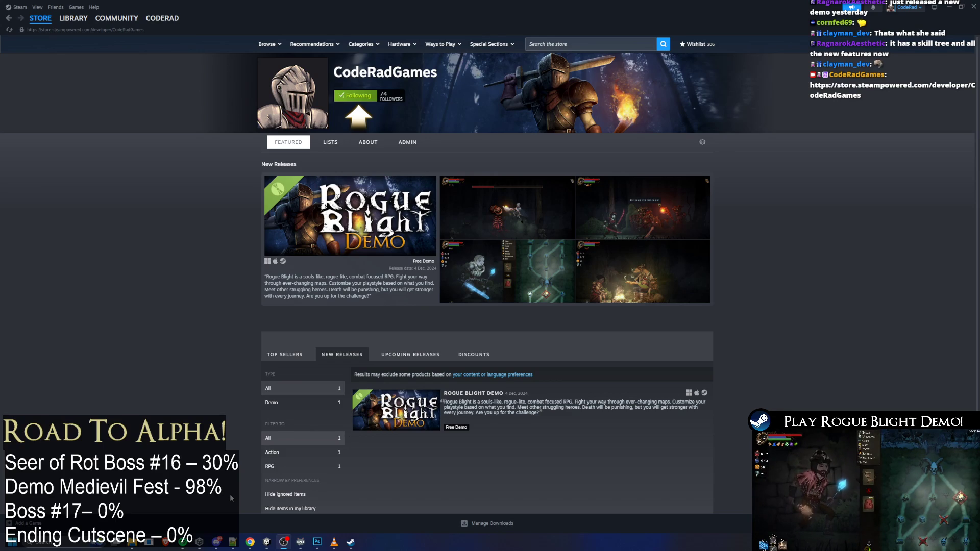
pyautogui.scroll(-1, 575, 121)
pyautogui.scroll(1, 582, 127)
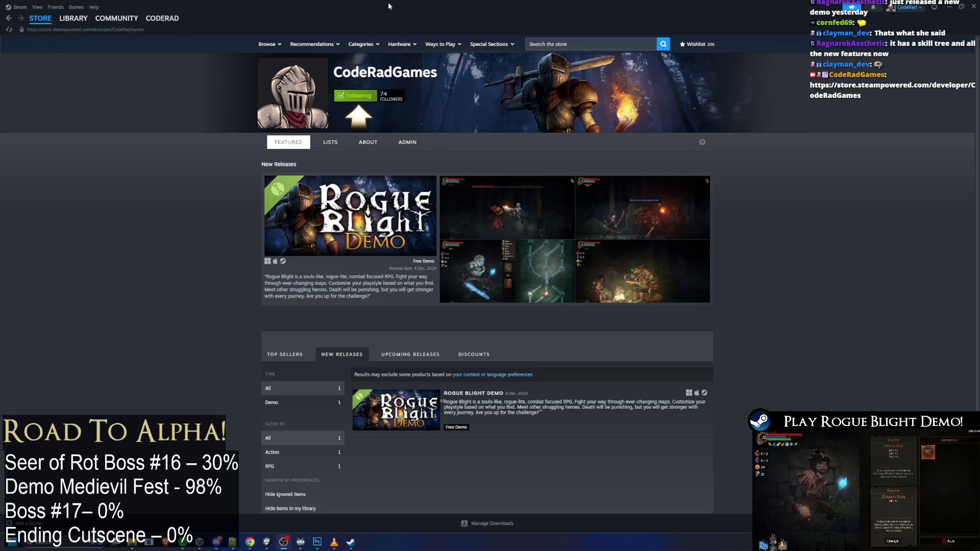
# Shrink Steam to reveal Photoshop and the folder, re-maximize it, and go to the Library
pyautogui.hotkey('alt', 'Tab')
pyautogui.hotkey('alt', 'Tab')
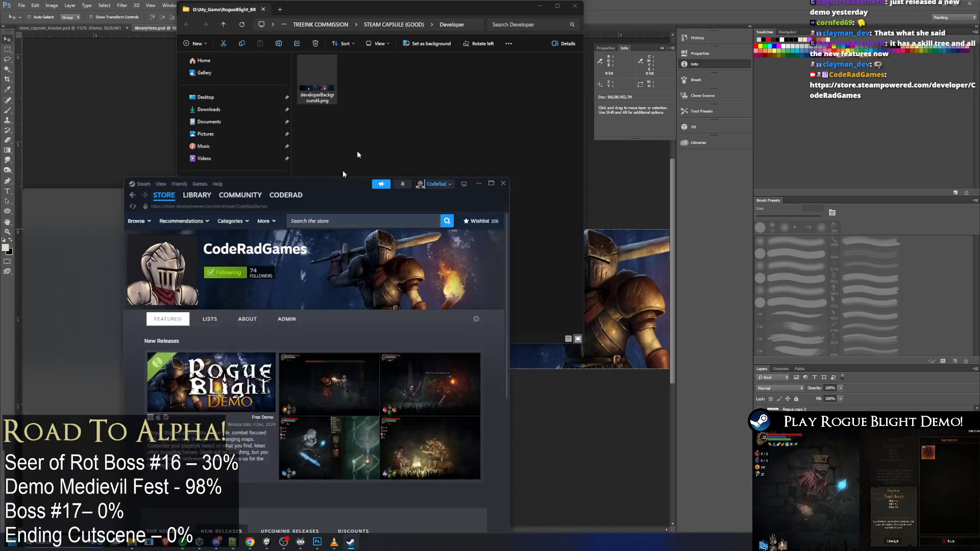
pyautogui.moveTo(388, 24)
pyautogui.mouseDown()
pyautogui.moveTo(775, 84)
pyautogui.moveTo(979, 153)
pyautogui.moveTo(812, 185)
pyautogui.mouseUp()
pyautogui.doubleClick(859, 180)
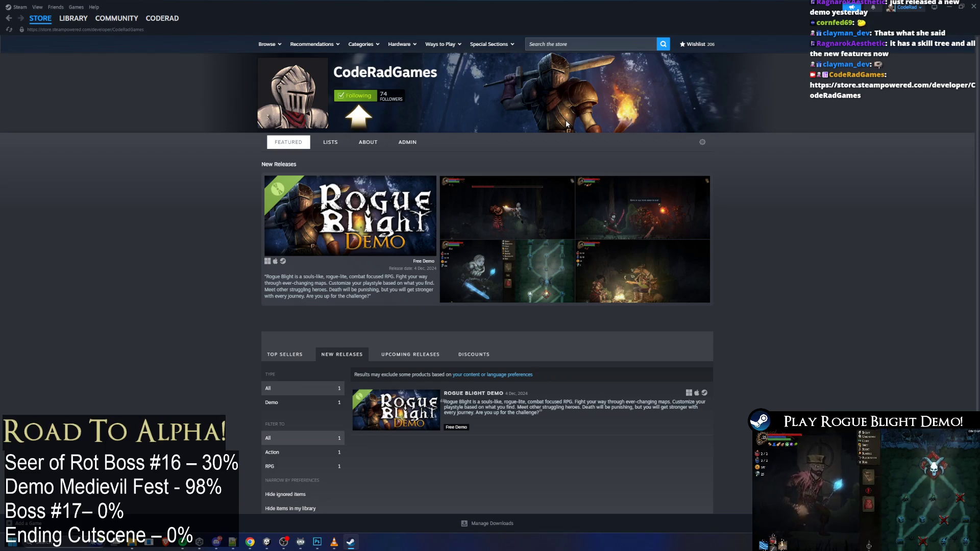
pyautogui.click(73, 18)
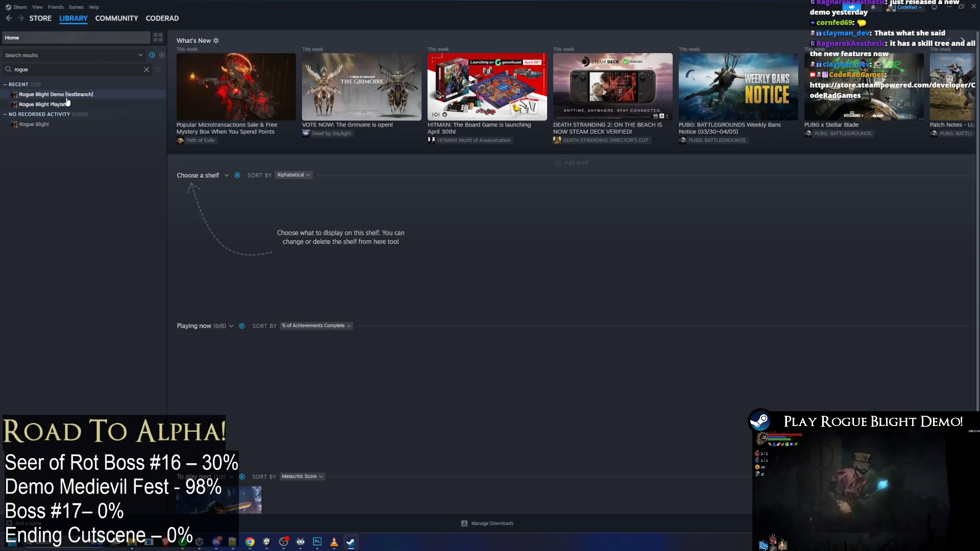
pyautogui.click(63, 104)
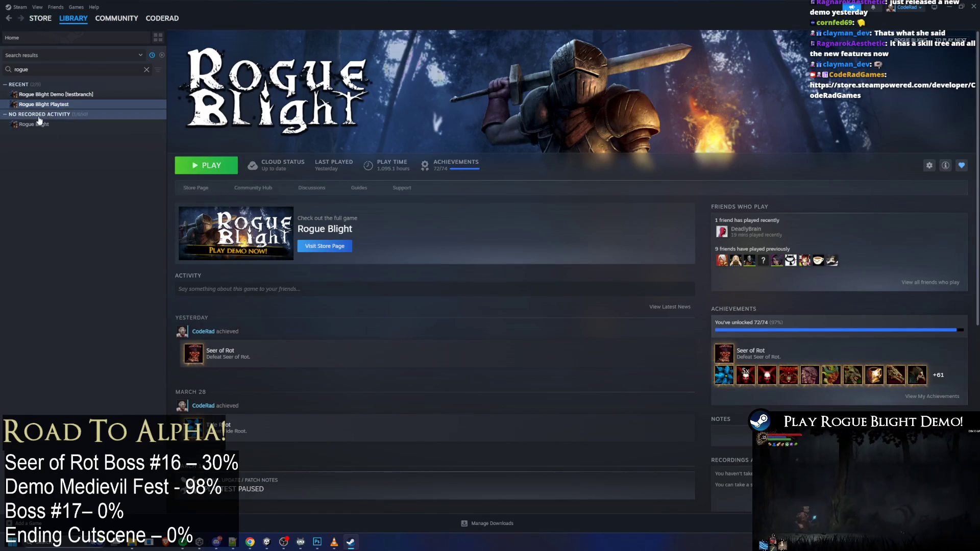
pyautogui.press('Up')
pyautogui.press('Down')
pyautogui.click(57, 125)
pyautogui.press('Up')
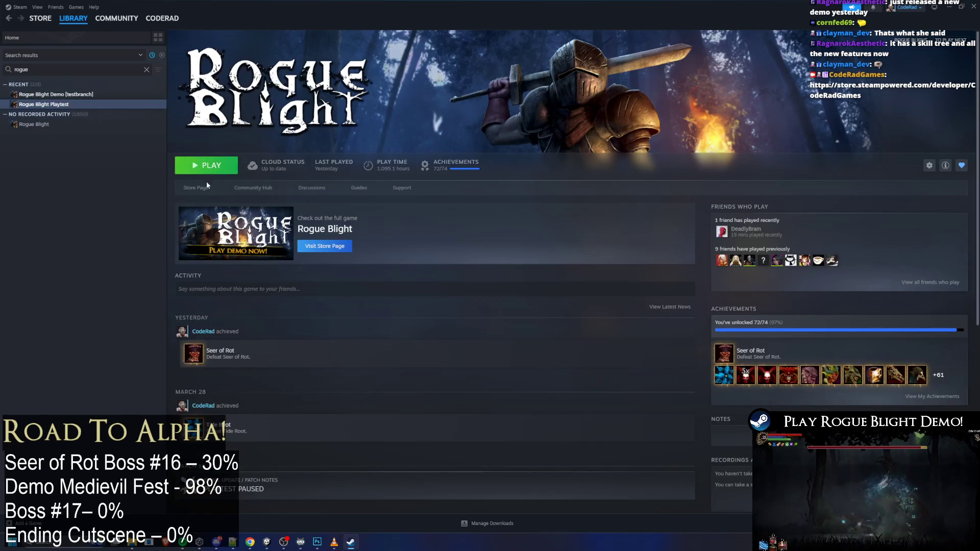
pyautogui.click(199, 188)
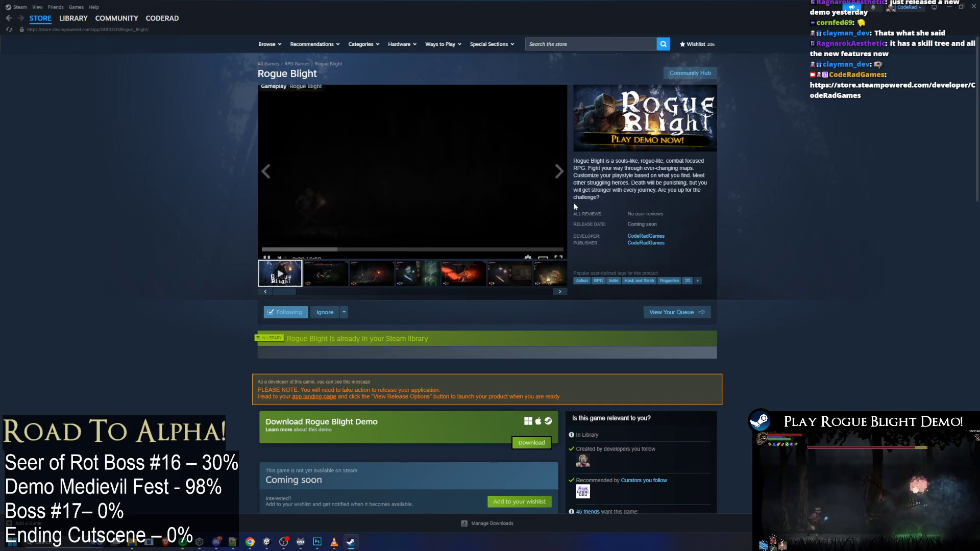
pyautogui.click(73, 17)
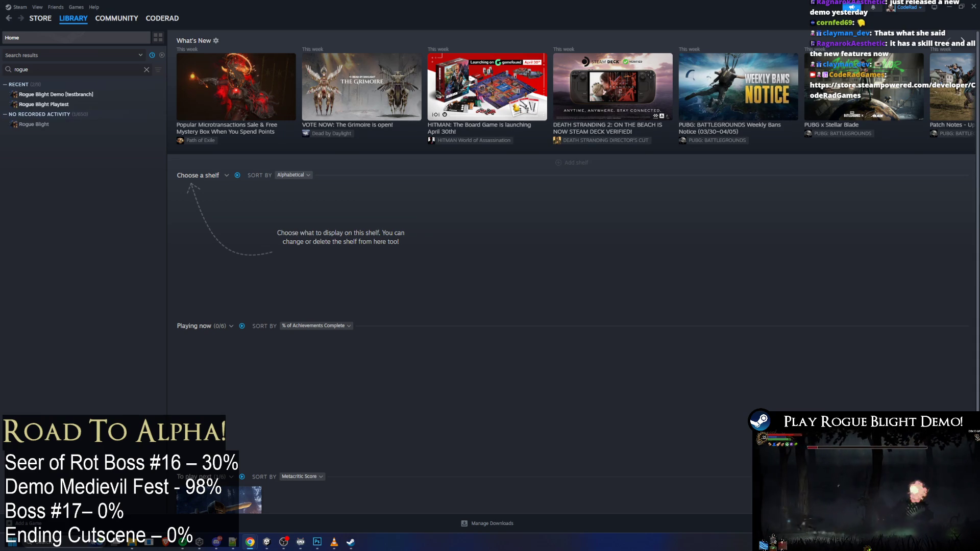
pyautogui.moveTo(132, 542)
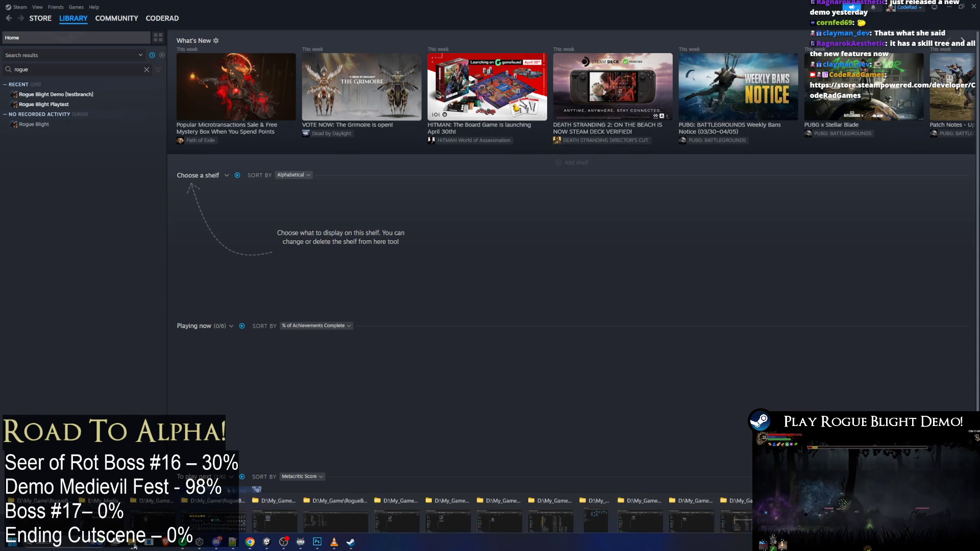
# Open the DemoUpdated header folder and drag all 12 header images out of it
pyautogui.click(323, 500)
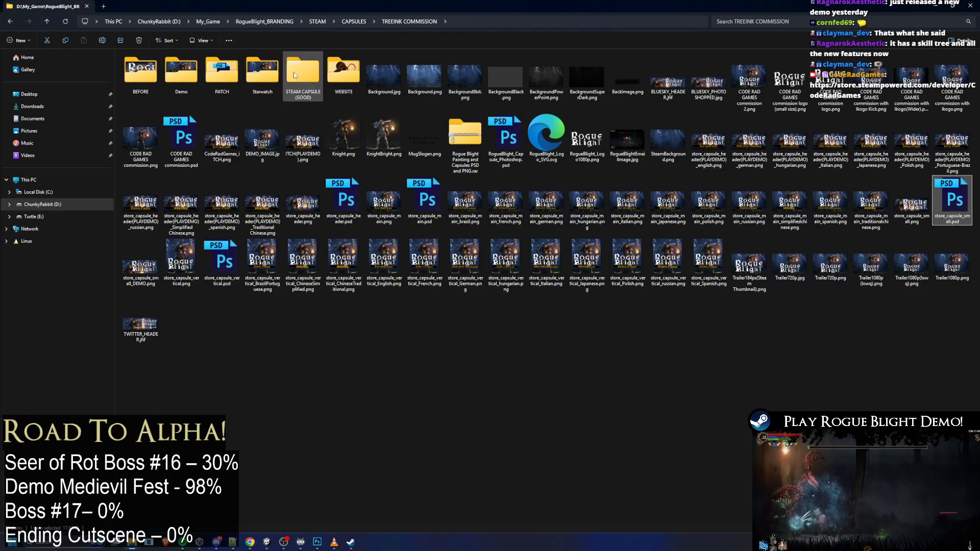
pyautogui.doubleClick(294, 75)
pyautogui.doubleClick(146, 87)
pyautogui.click(149, 99)
pyautogui.doubleClick(157, 64)
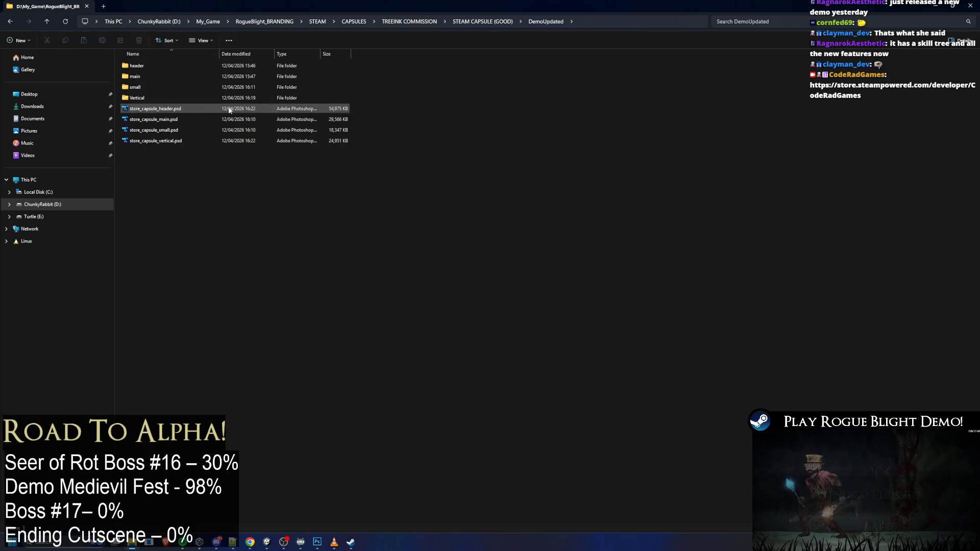
pyautogui.doubleClick(157, 65)
pyautogui.hotkey('ctrl', 'a')
pyautogui.moveTo(141, 81); pyautogui.dragTo(0, 130)
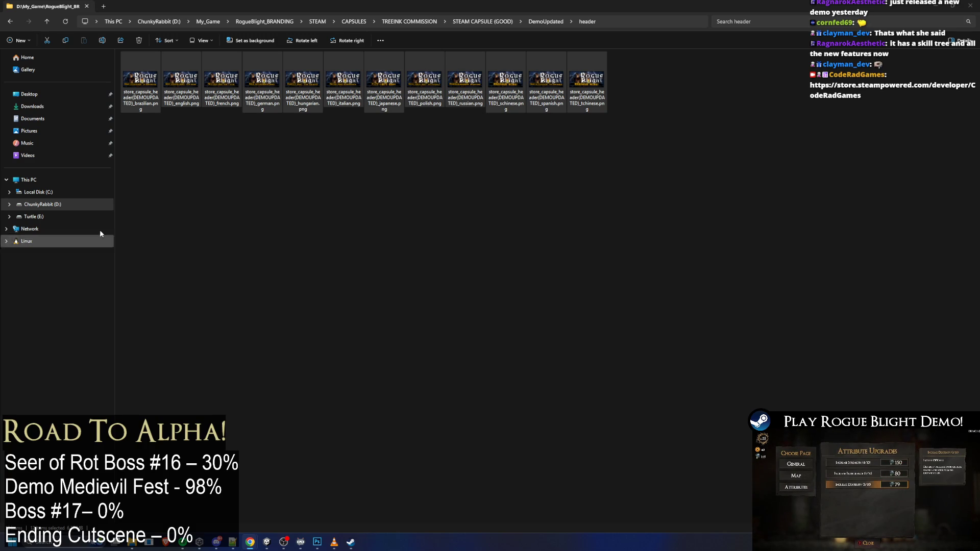
# Open the main folder, select most capsule images, then go back to DemoUpdated
pyautogui.click(545, 22)
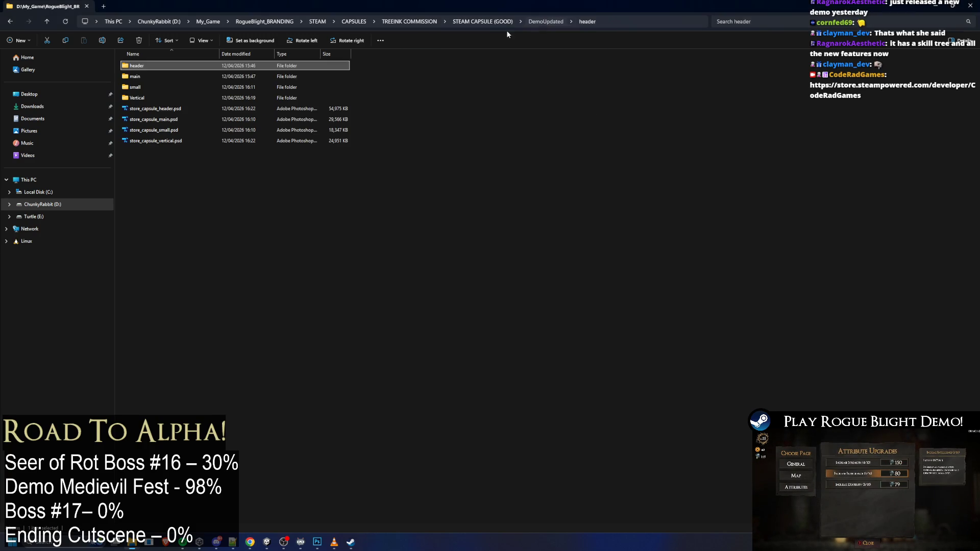
pyautogui.doubleClick(158, 76)
pyautogui.moveTo(692, 188)
pyautogui.mouseDown()
pyautogui.moveTo(163, 35)
pyautogui.moveTo(119, 60)
pyautogui.mouseUp()
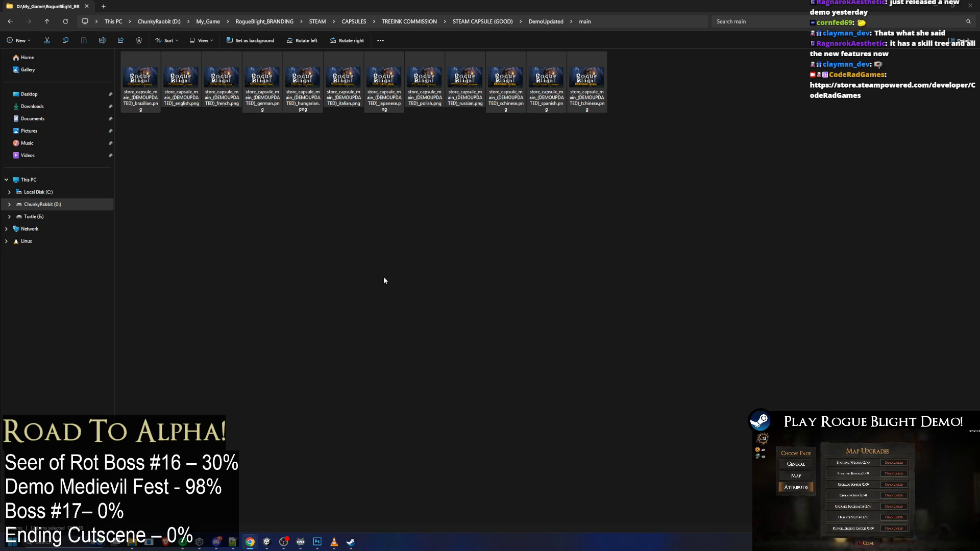
pyautogui.press('BackSpace')
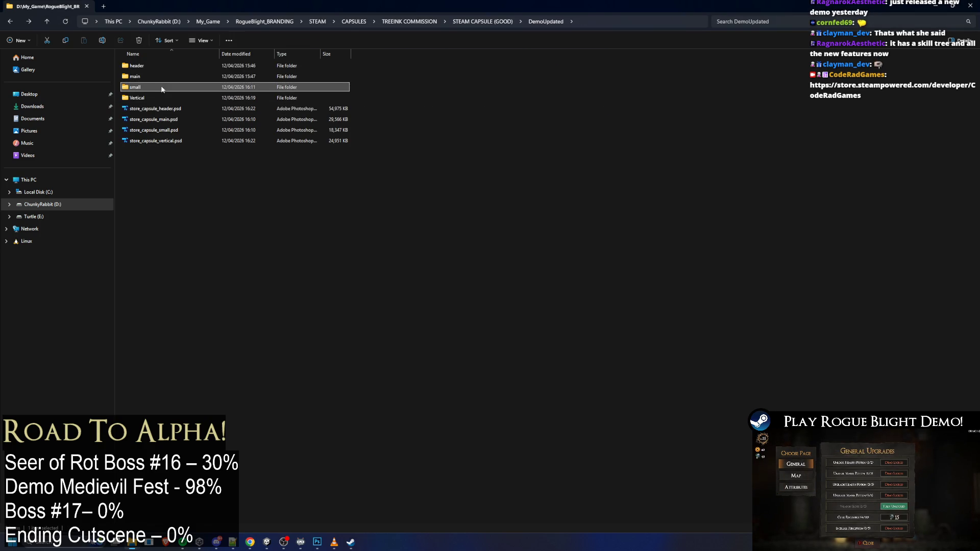
# Check the small and Vertical folders' twelve PNGs, then float the DemoUpdated window over Steam
pyautogui.doubleClick(154, 88)
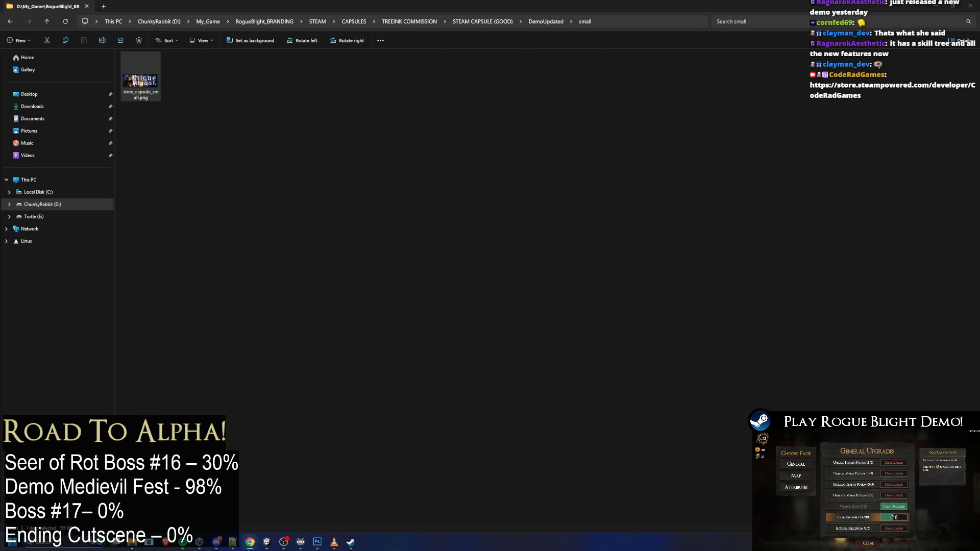
pyautogui.press('BackSpace')
pyautogui.doubleClick(148, 99)
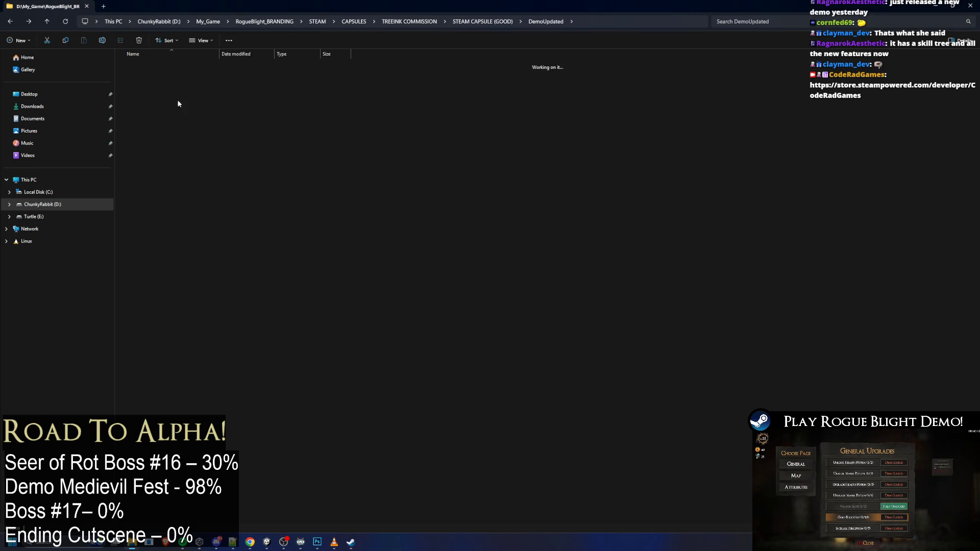
pyautogui.moveTo(709, 225); pyautogui.dragTo(61, 69)
pyautogui.moveTo(140, 77)
pyautogui.mouseDown()
pyautogui.moveTo(16, 266)
pyautogui.moveTo(0, 267)
pyautogui.mouseUp()
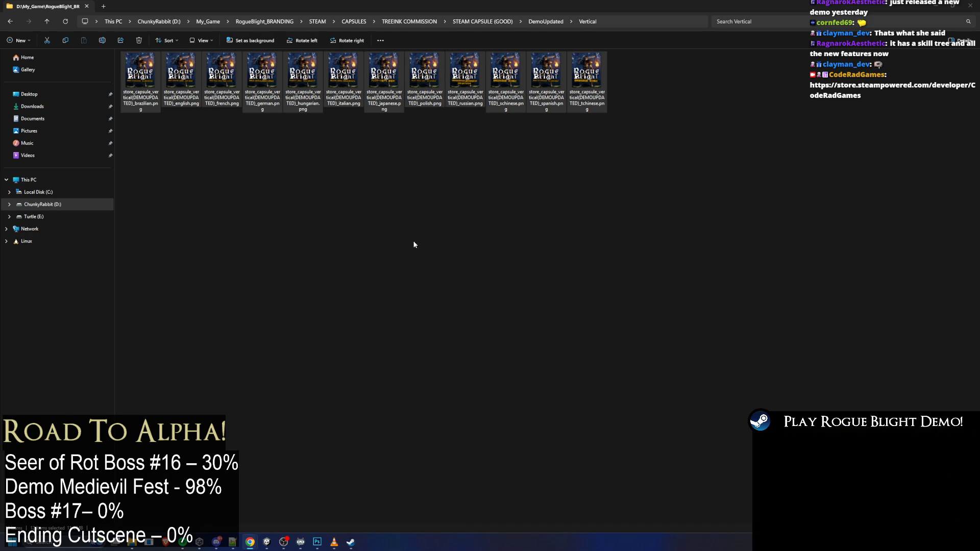
pyautogui.hotkey('alt', 'Left')
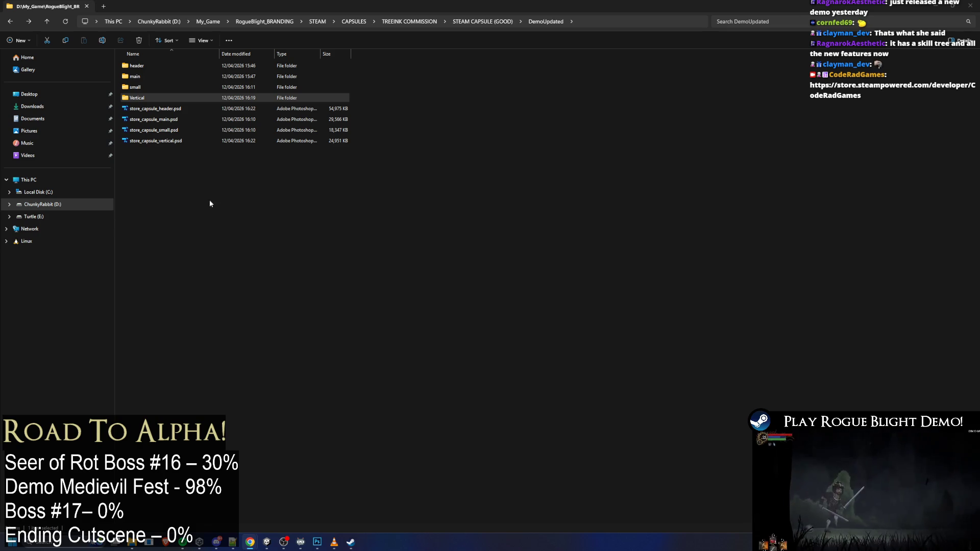
pyautogui.moveTo(448, 6)
pyautogui.mouseDown()
pyautogui.moveTo(494, 107)
pyautogui.moveTo(440, 107)
pyautogui.mouseUp()
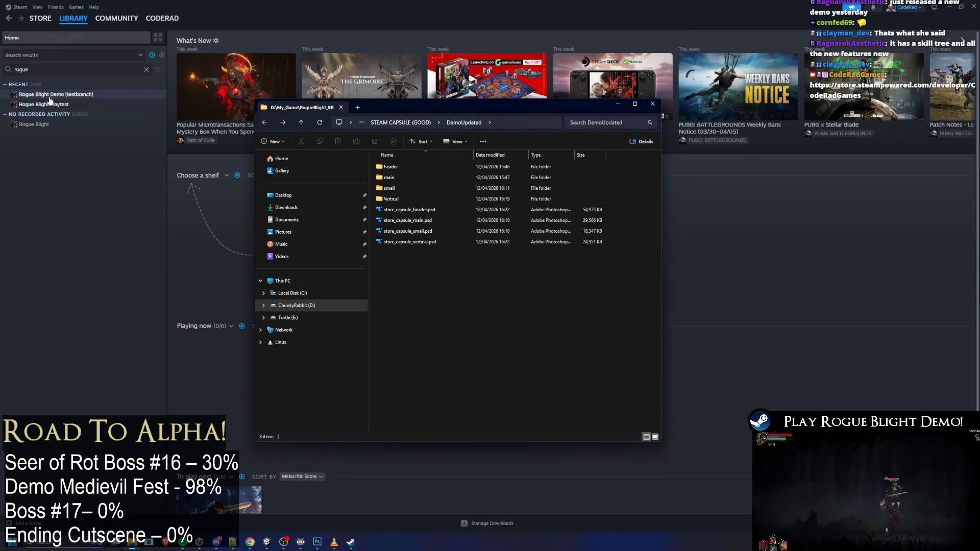
# Open the Rogue Blight Demo store page and browse through all its trailer and screenshot thumbnails
pyautogui.click(50, 95)
pyautogui.click(203, 183)
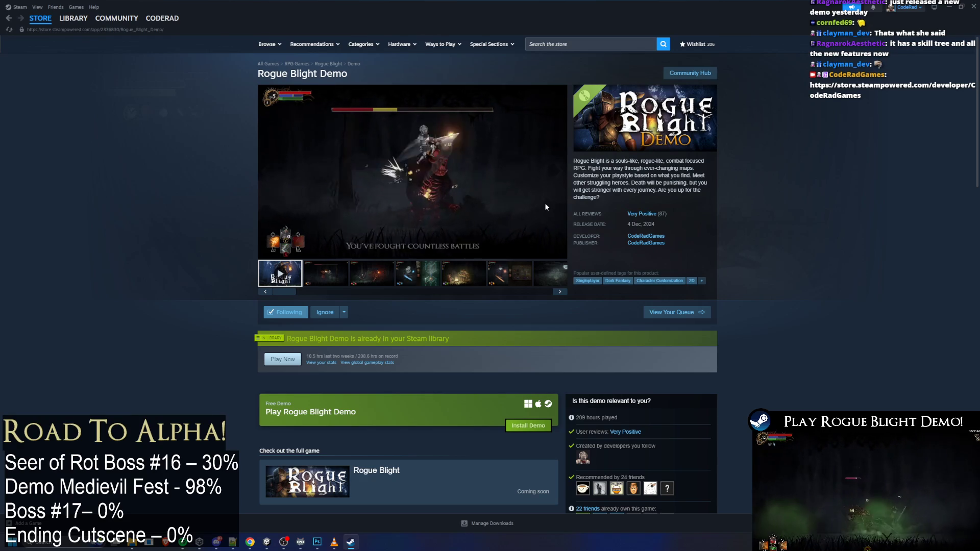
pyautogui.click(326, 273)
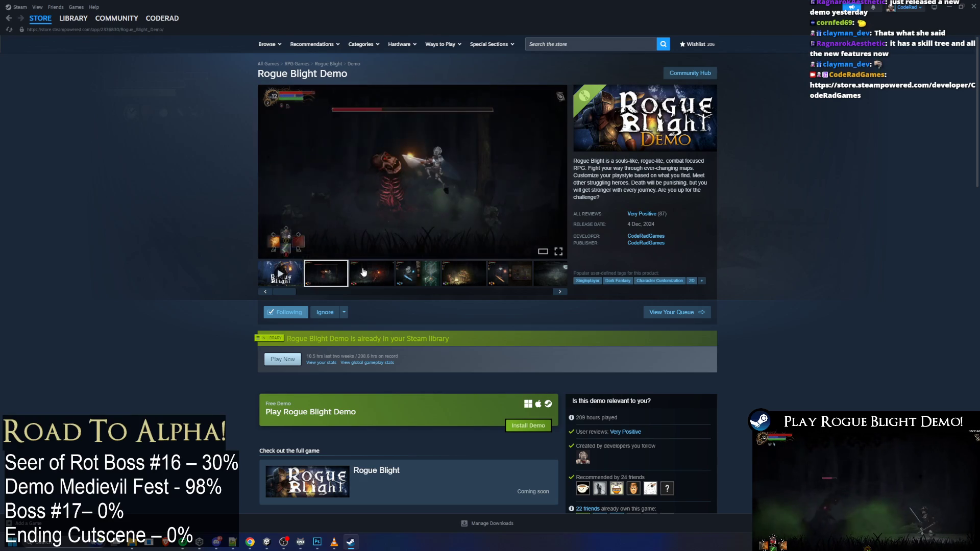
pyautogui.click(364, 272)
pyautogui.click(416, 272)
pyautogui.click(462, 271)
pyautogui.click(504, 269)
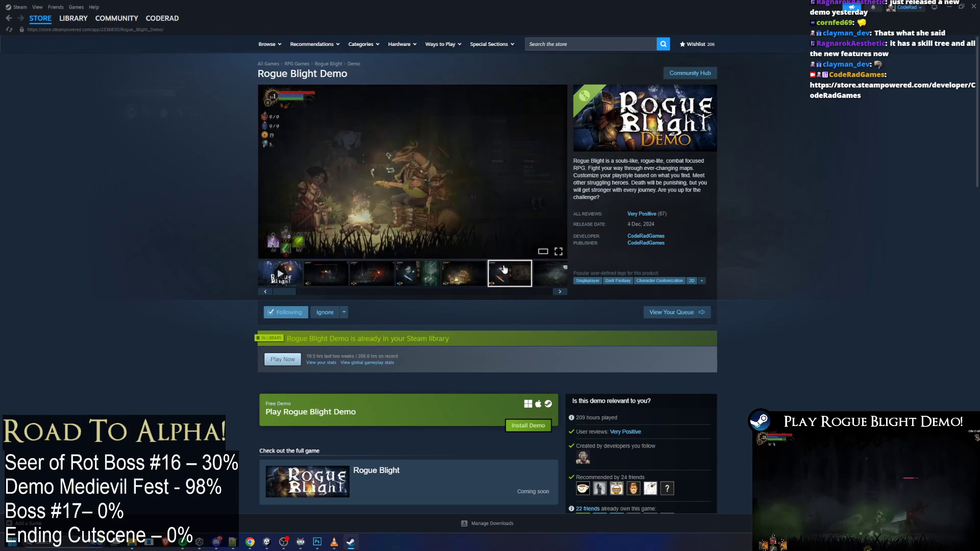
pyautogui.click(344, 274)
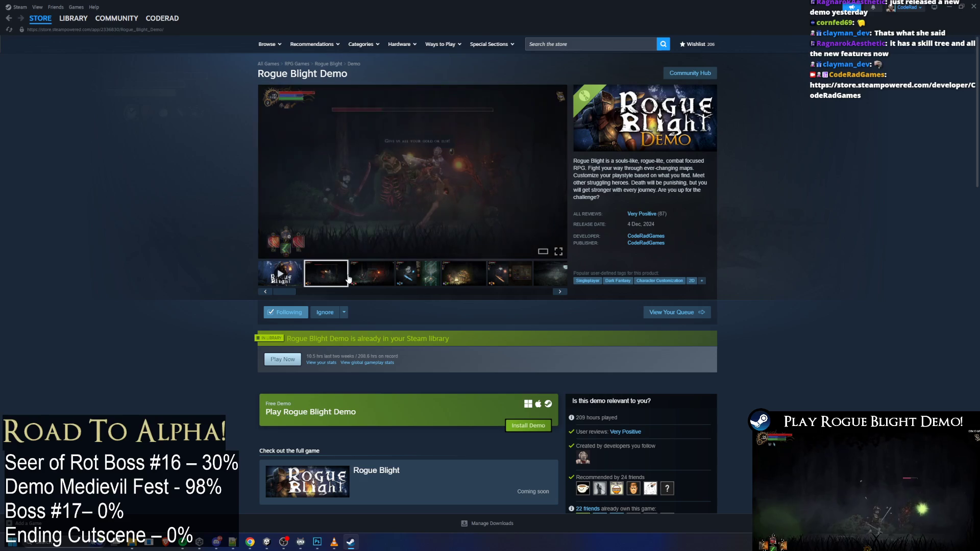
pyautogui.click(373, 274)
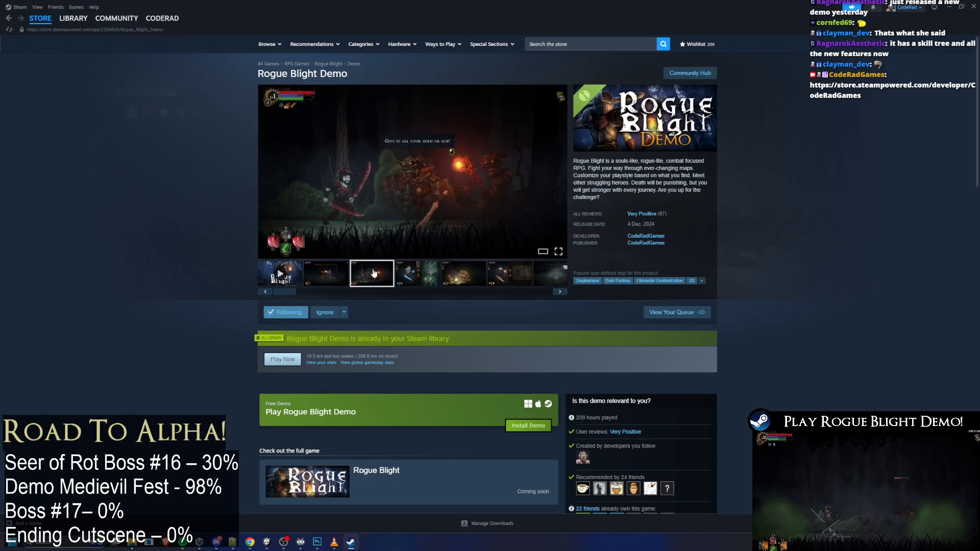
pyautogui.click(423, 274)
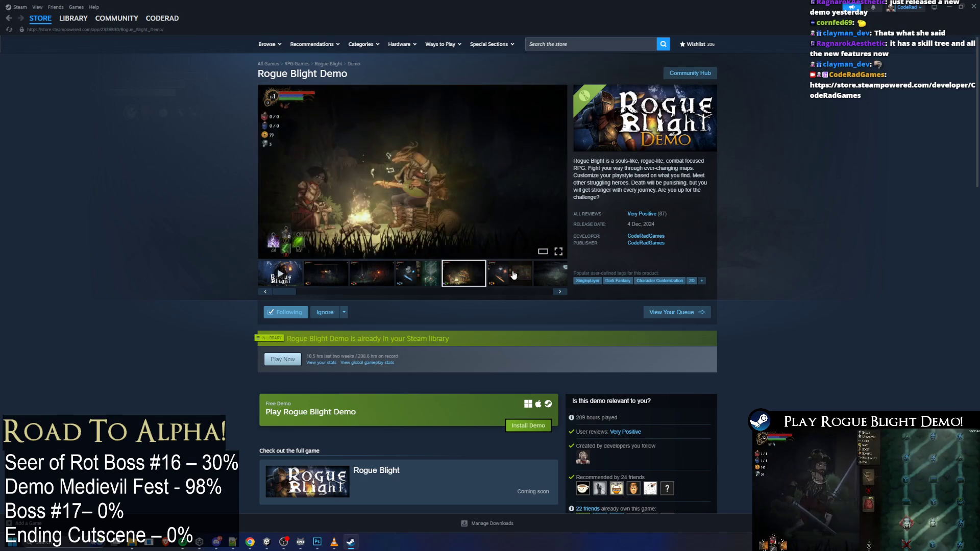
pyautogui.click(513, 275)
pyautogui.click(551, 292)
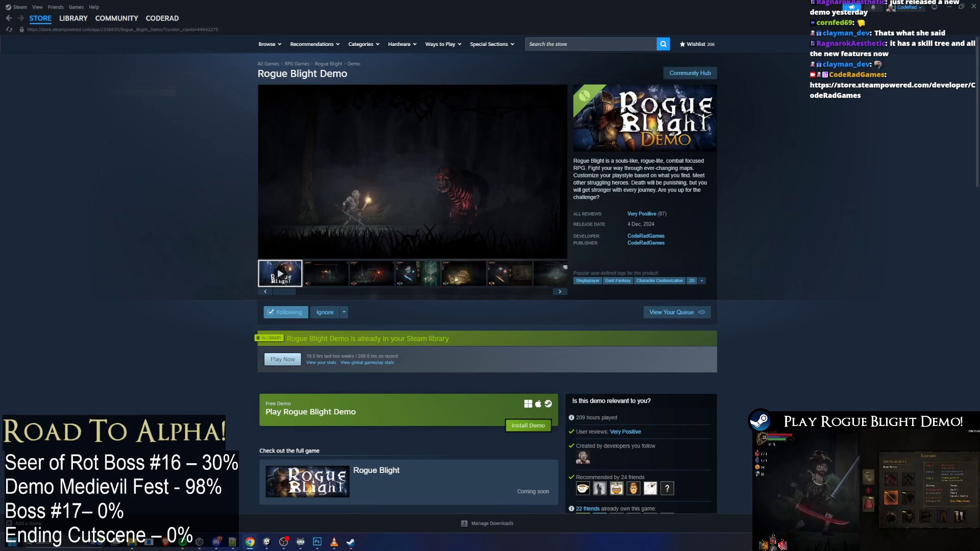
# Open the full Rogue Blight game page from the demo's store page
pyautogui.scroll(-2, 384, 452)
pyautogui.click(339, 408)
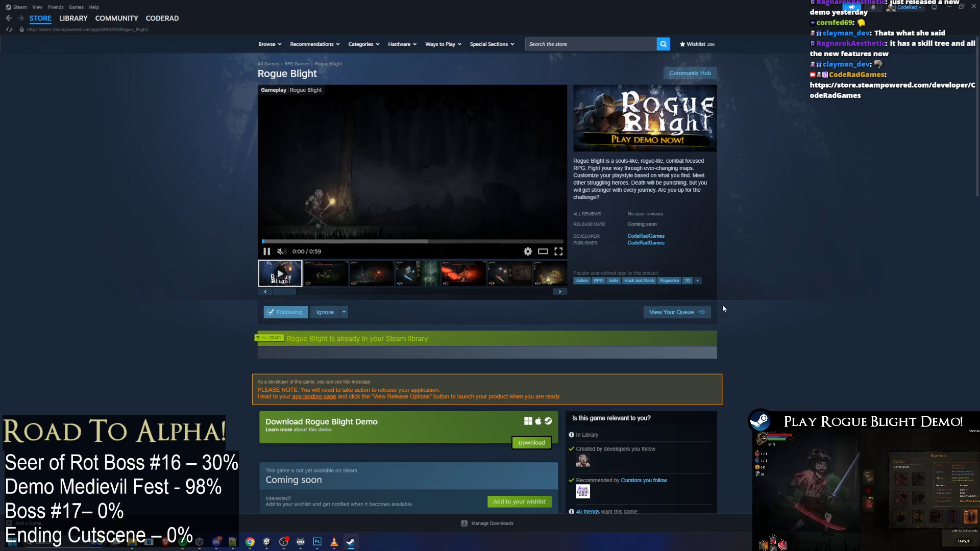
pyautogui.scroll(-2, 730, 301)
pyautogui.hotkey('alt', 'Left')
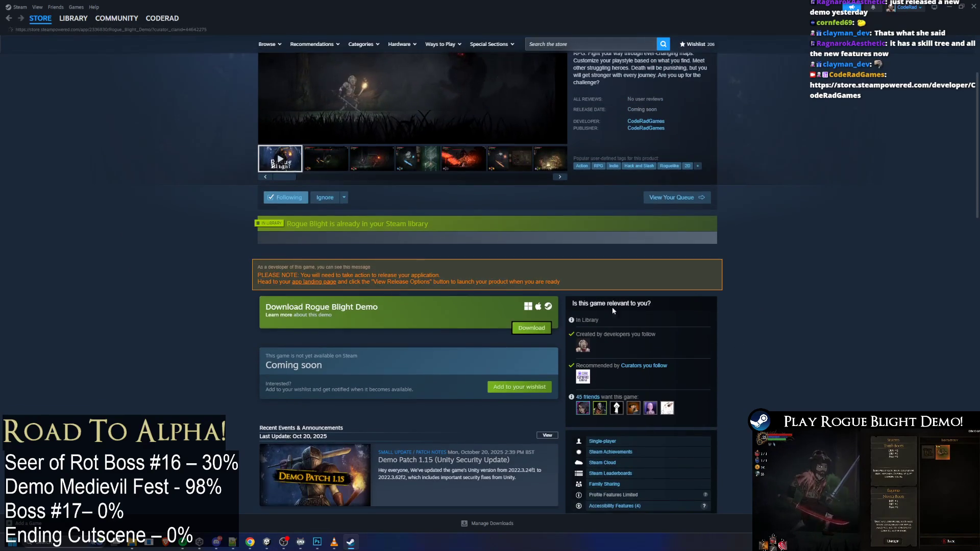
pyautogui.scroll(-3, 443, 377)
pyautogui.click(371, 246)
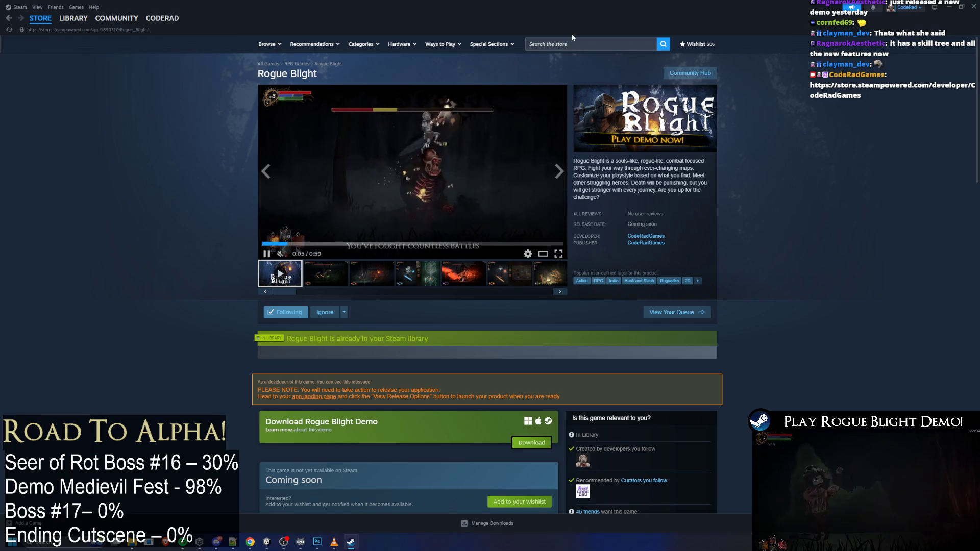
# Begin a Steam store search, typing 'light' into the search field
pyautogui.click(558, 49)
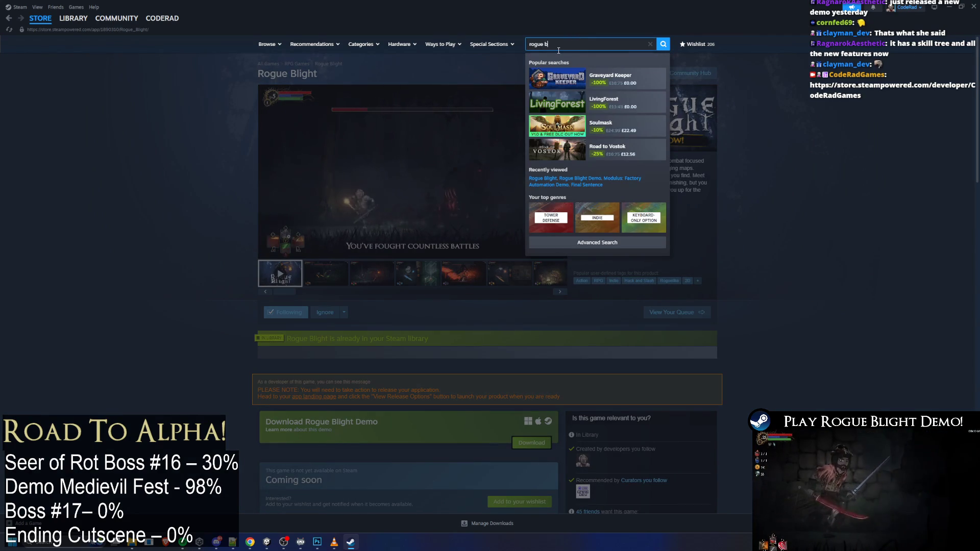
pyautogui.write('light')
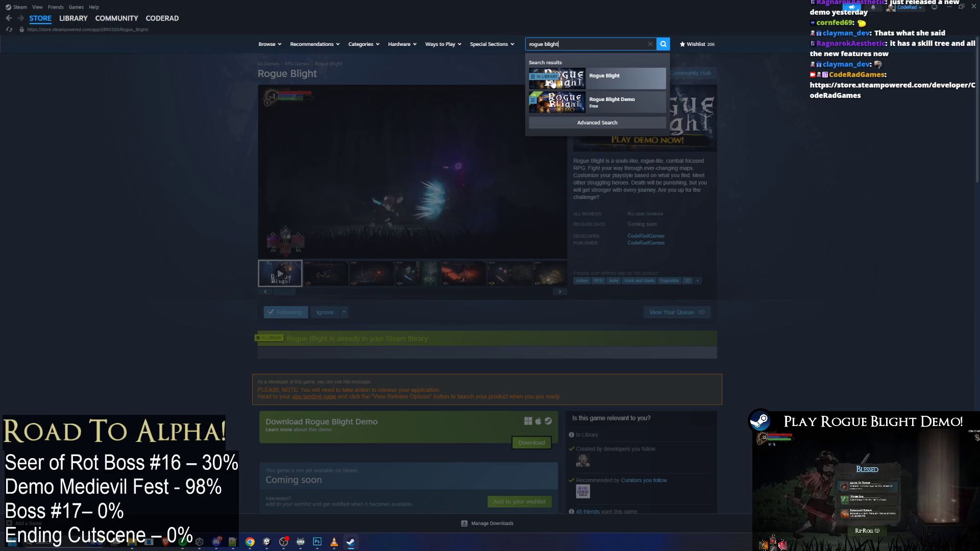
pyautogui.hotkey('alt', 'Tab')
pyautogui.press('Escape')
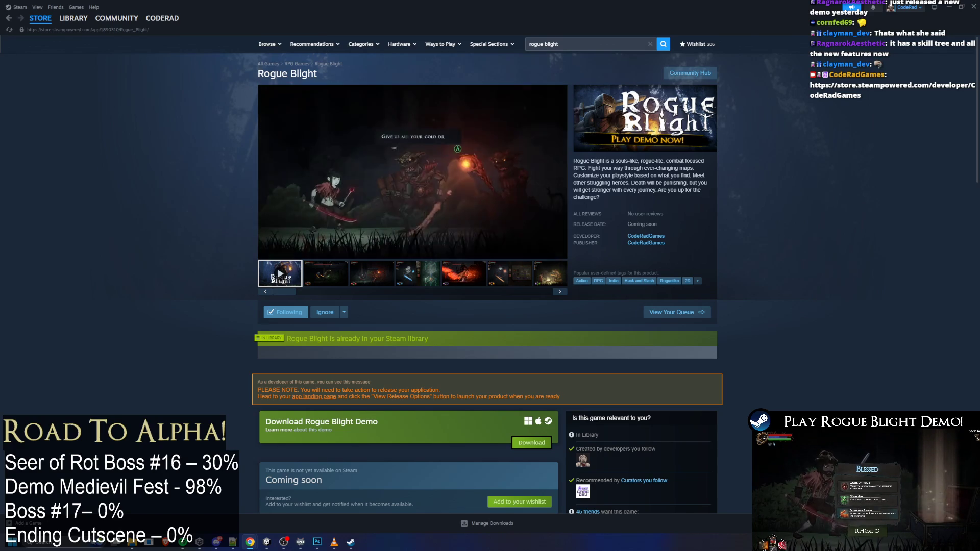
# Bring the capsule folder window forward, check the main capsule folder, and return to Normal
pyautogui.moveTo(232, 543)
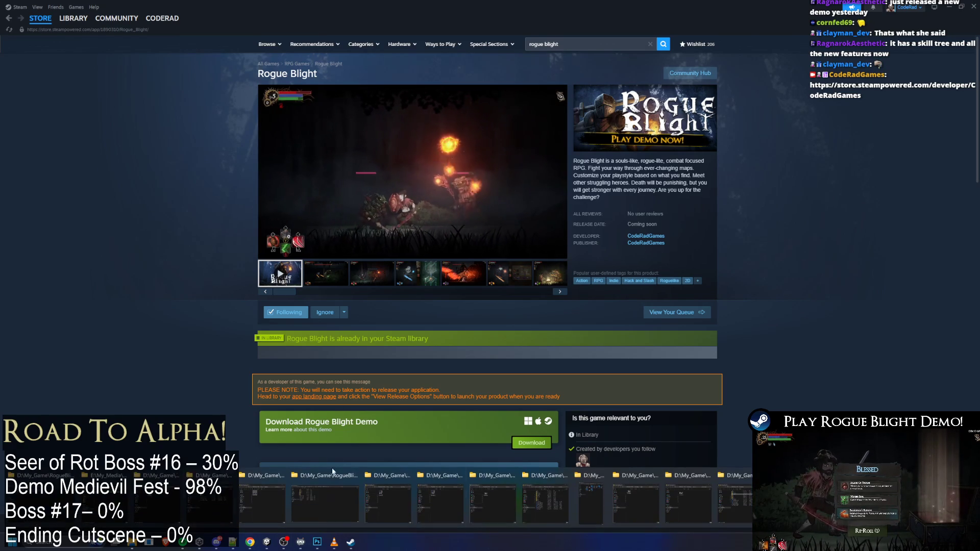
pyautogui.click(534, 504)
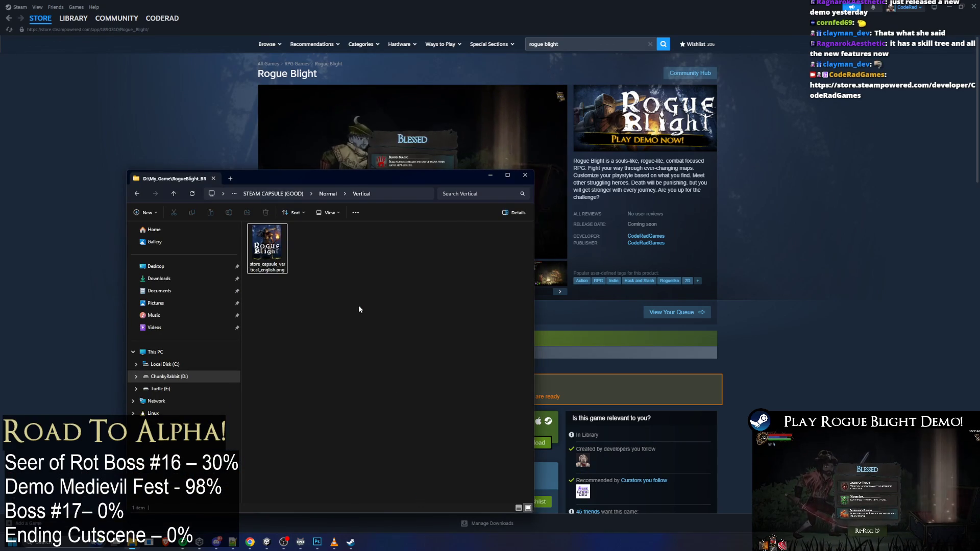
pyautogui.hotkey('alt', 'Up')
pyautogui.press('m')
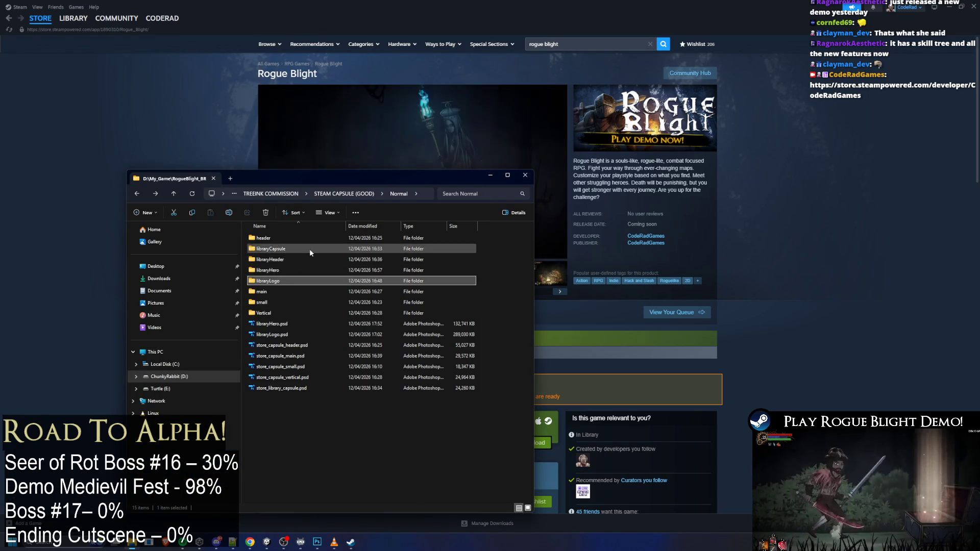
pyautogui.press('Return')
pyautogui.click(341, 193)
pyautogui.hotkey('alt', 'Tab')
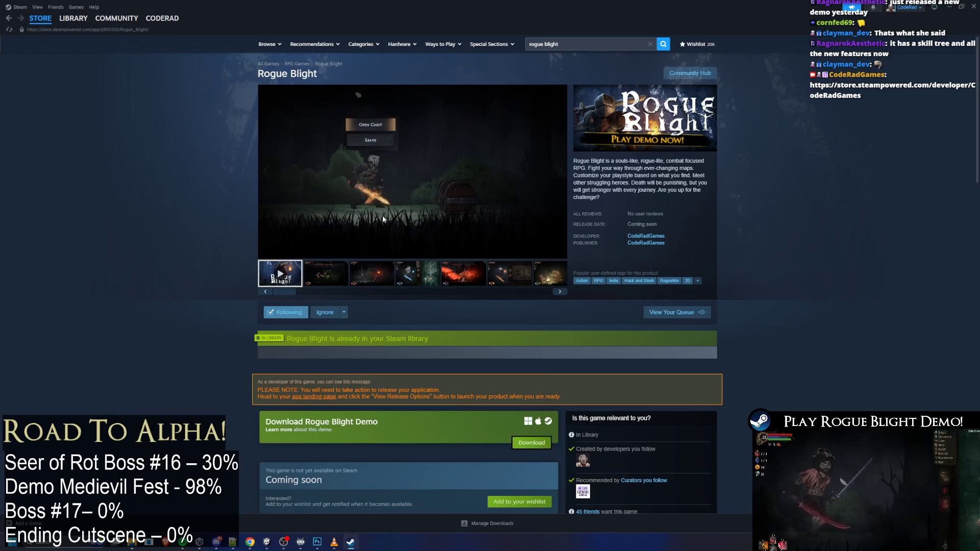
pyautogui.hotkey('alt', 'Tab')
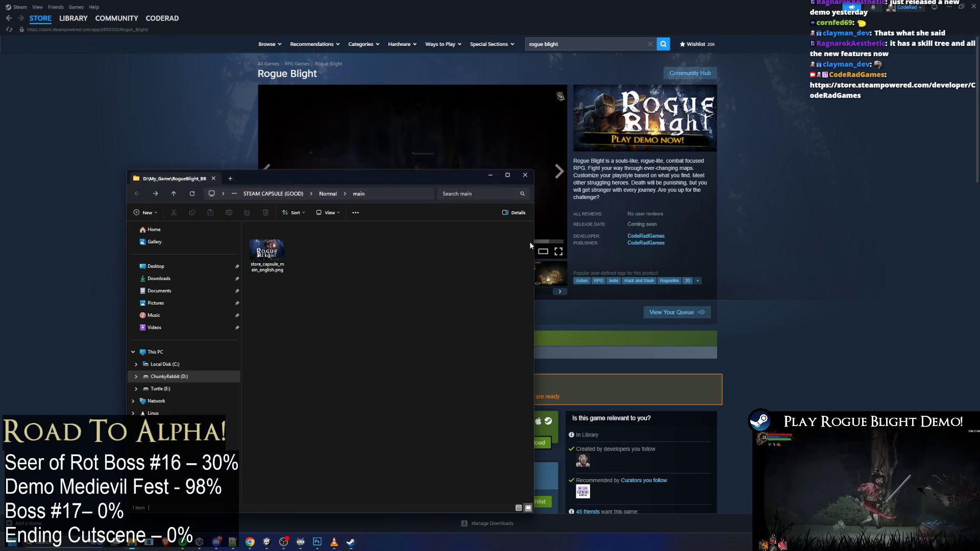
pyautogui.click(329, 194)
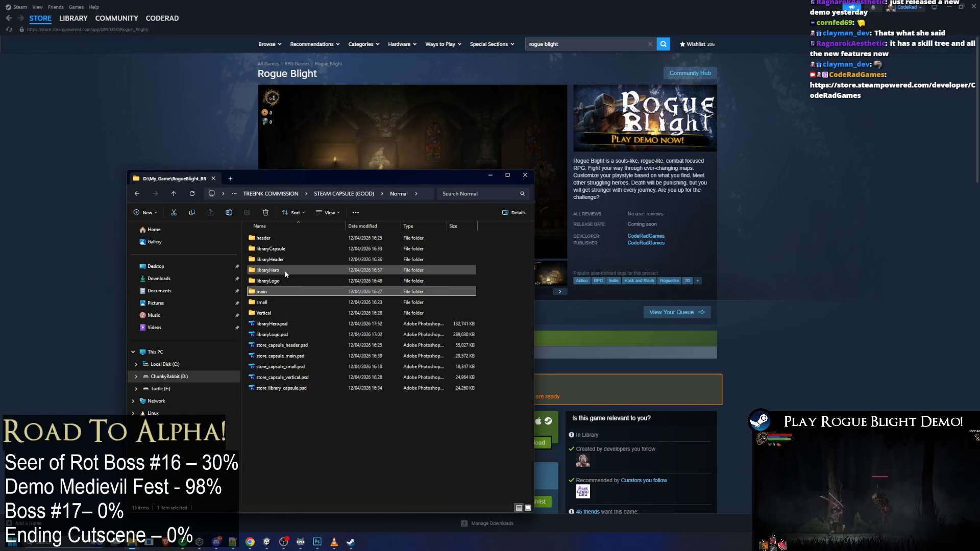
# Inspect the small capsule image in the small folder, then go back up to Normal
pyautogui.moveTo(284, 269)
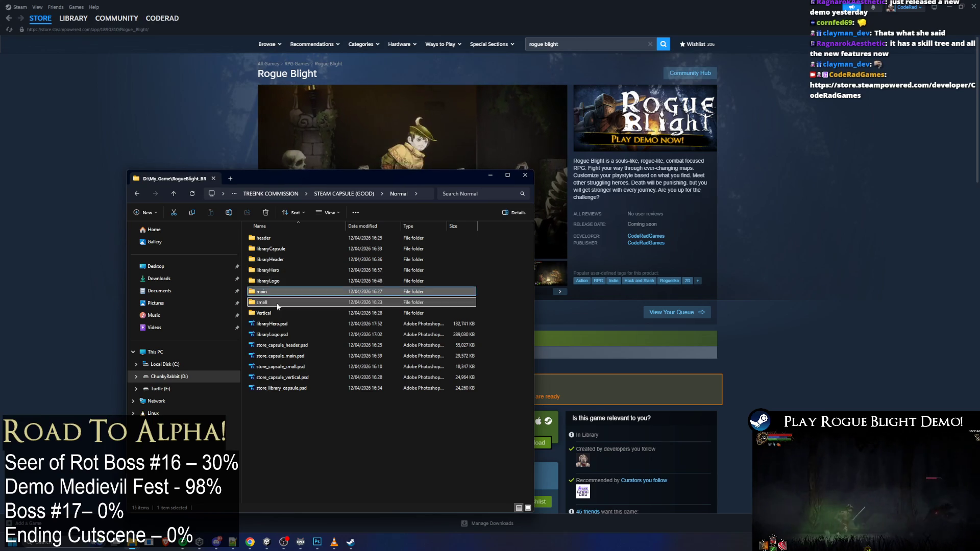
pyautogui.doubleClick(286, 302)
pyautogui.click(269, 261)
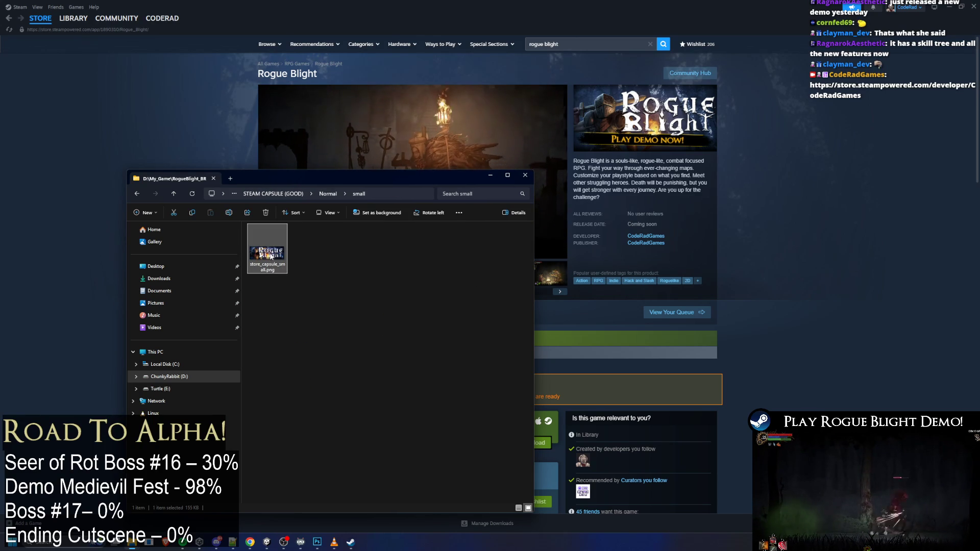
pyautogui.rightClick(300, 258)
pyautogui.click(411, 252)
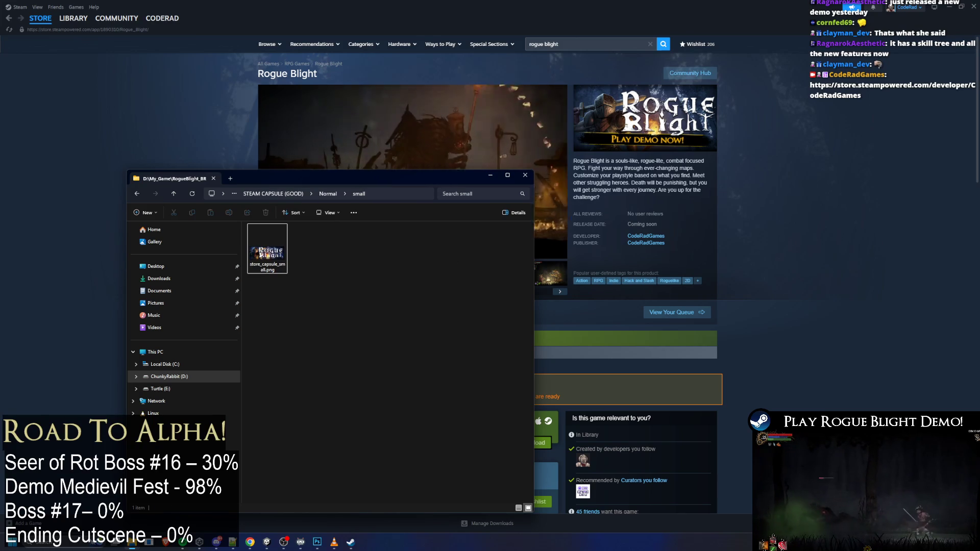
pyautogui.click(542, 427)
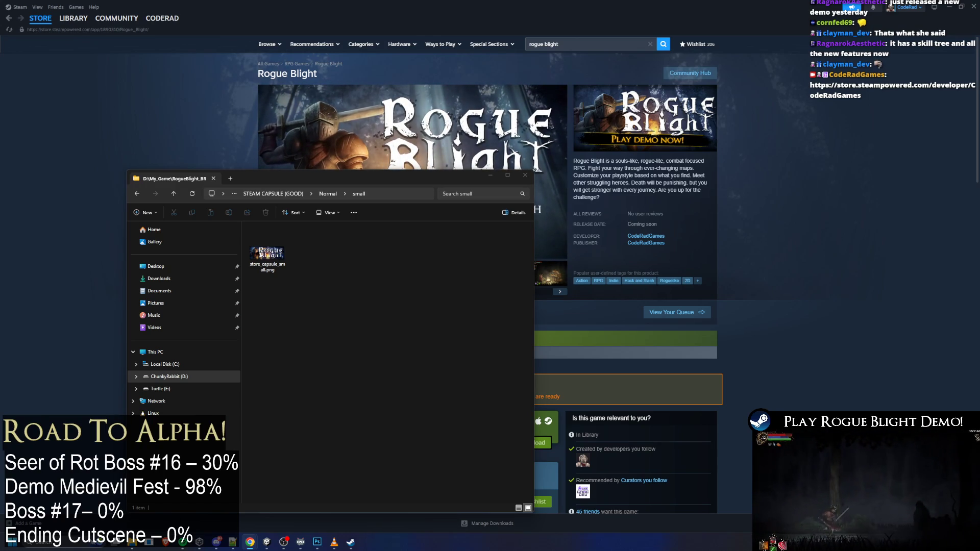
pyautogui.click(267, 255)
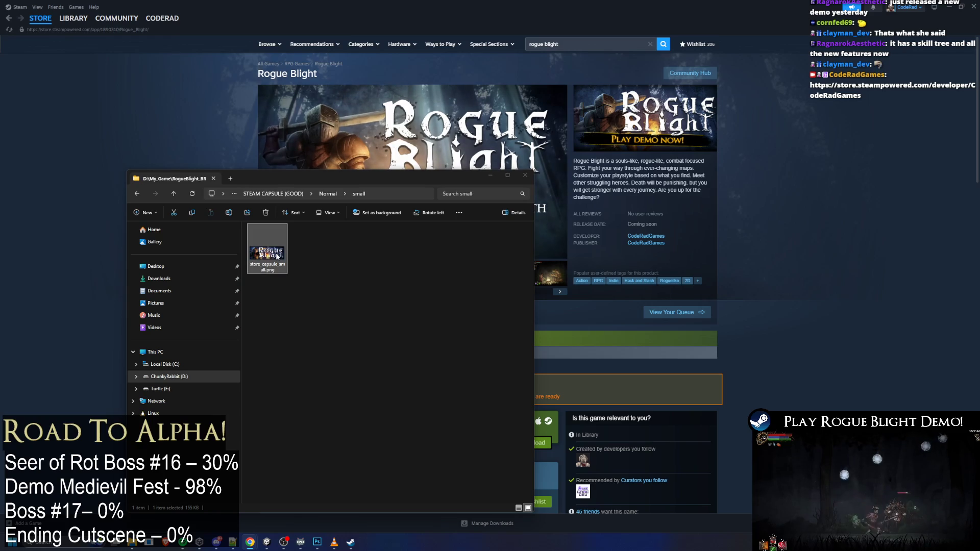
pyautogui.click(327, 194)
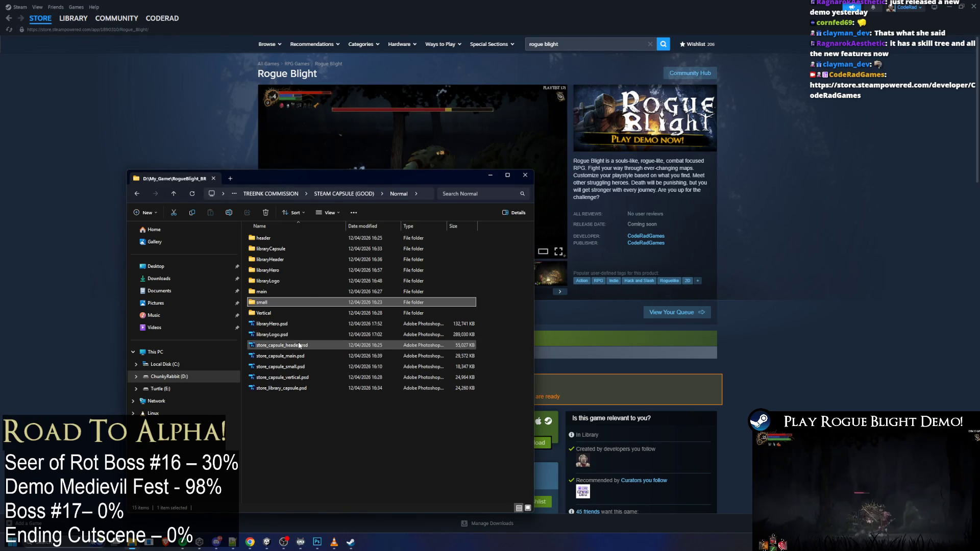
# Open store_capsule_small.psd, skip the missing fonts warning, and adjust its saturation
pyautogui.click(306, 367)
pyautogui.doubleClick(305, 370)
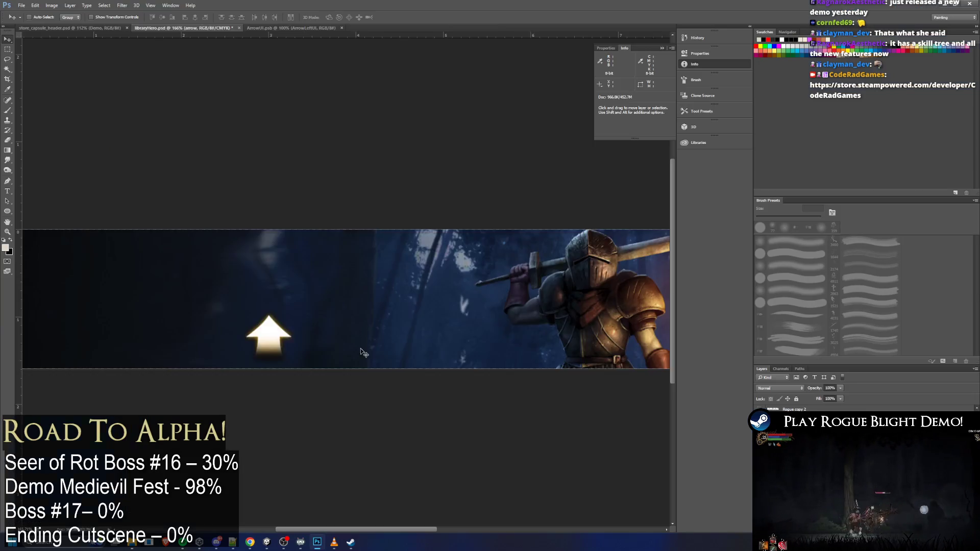
pyautogui.click(533, 266)
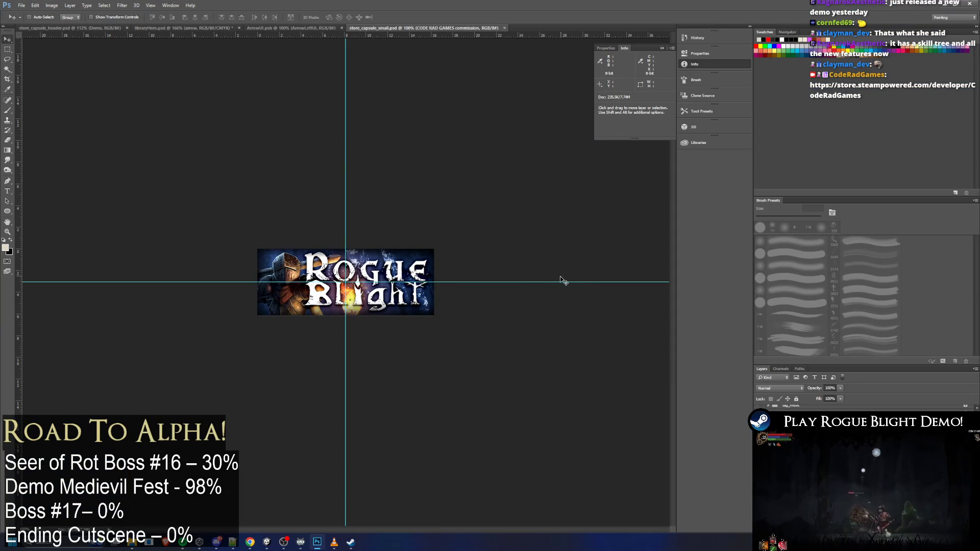
pyautogui.hotkey('ctrl', 'u')
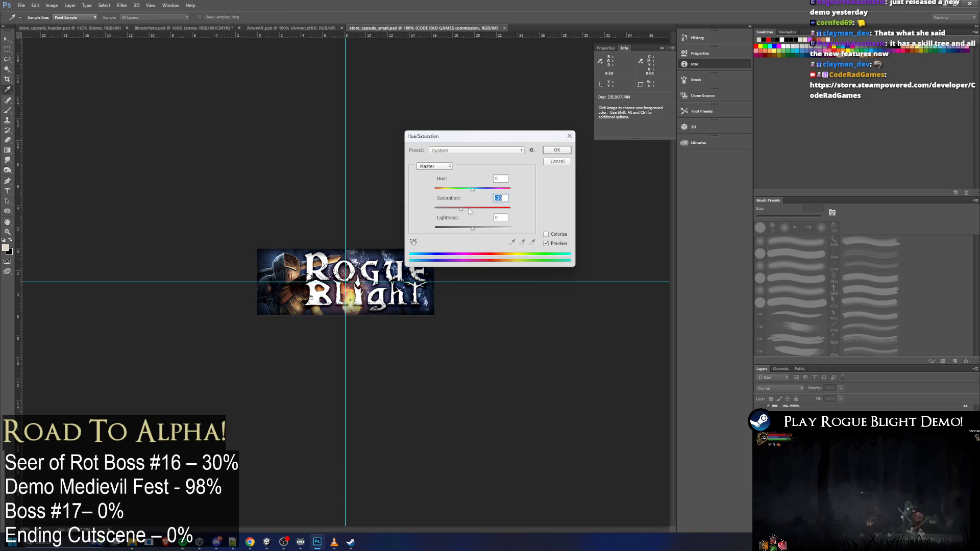
pyautogui.press('Return')
# Save the image as store_capsule_small.png, replacing the existing file
pyautogui.click(25, 6)
pyautogui.moveTo(98, 119)
pyautogui.click(168, 175)
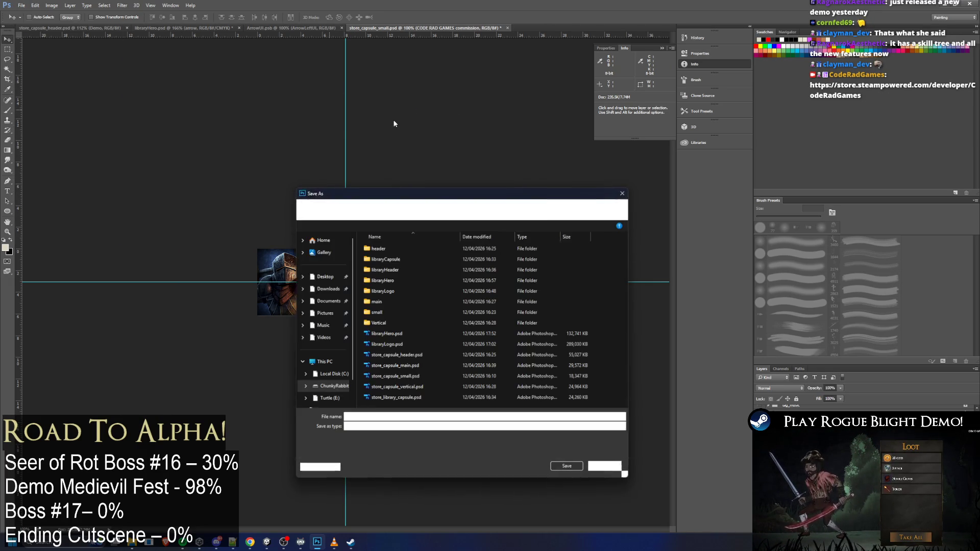
pyautogui.doubleClick(383, 266)
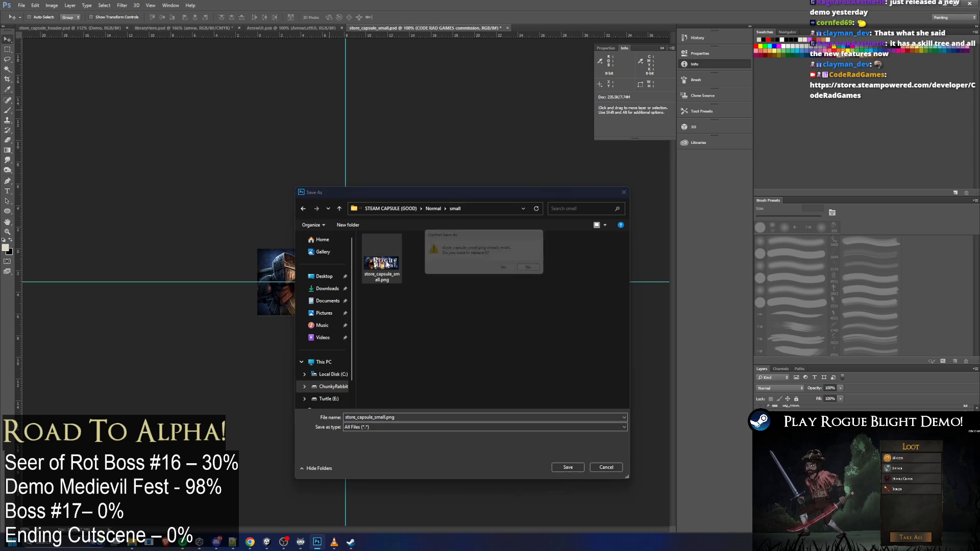
pyautogui.click(512, 271)
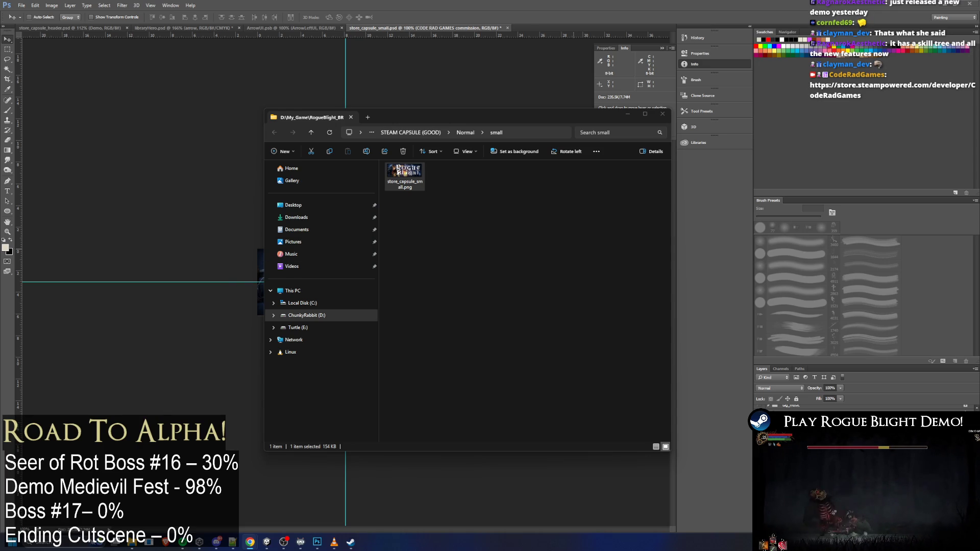
# Navigate to Normal(Demo), check its small capsule PNG, and open the demo store_capsule_small.psd
pyautogui.click(465, 133)
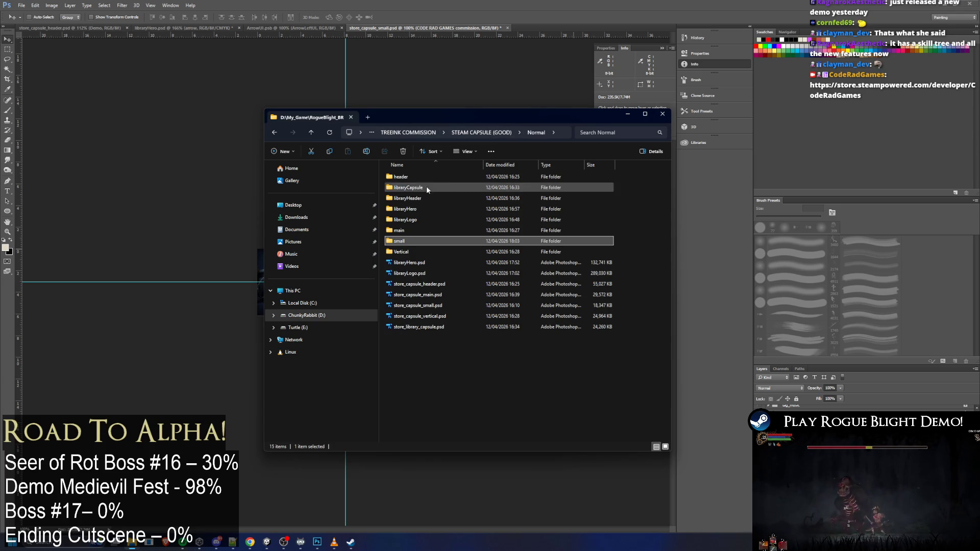
pyautogui.click(498, 131)
pyautogui.doubleClick(408, 208)
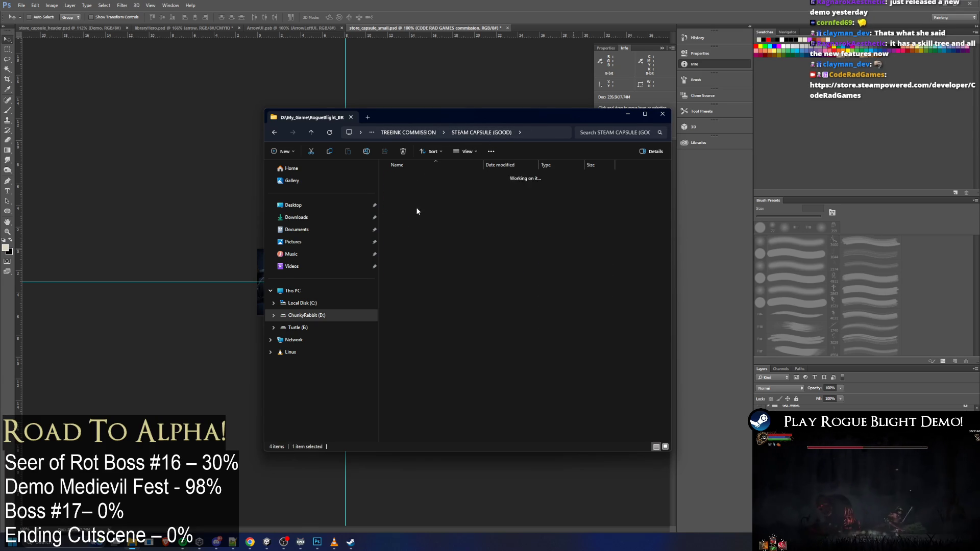
pyautogui.doubleClick(437, 235)
pyautogui.rightClick(442, 232)
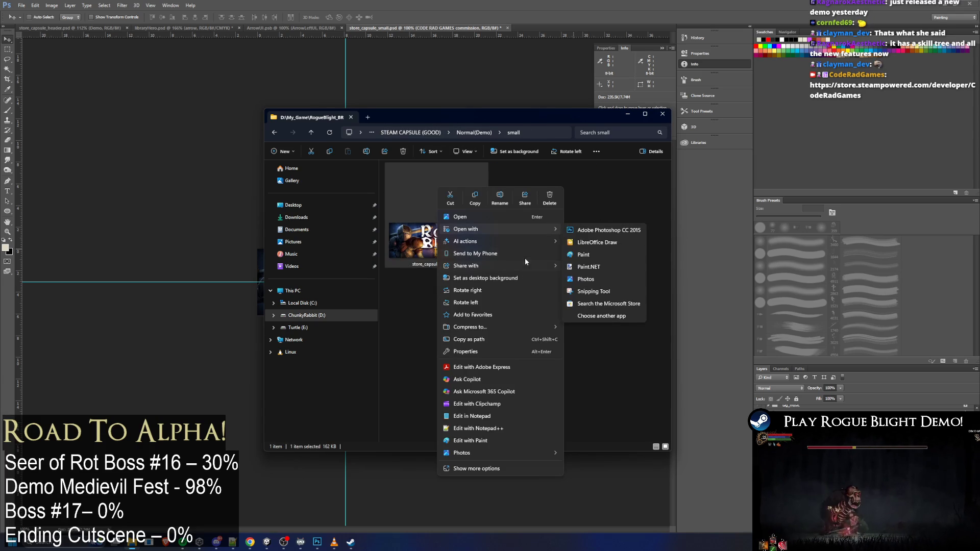
pyautogui.moveTo(518, 239)
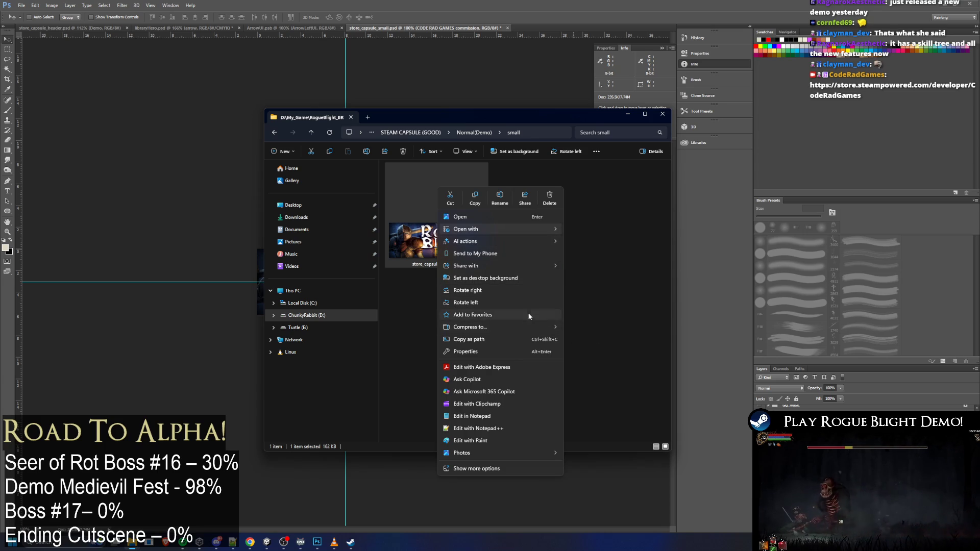
pyautogui.click(618, 197)
pyautogui.hotkey('alt', 'Left')
pyautogui.doubleClick(433, 274)
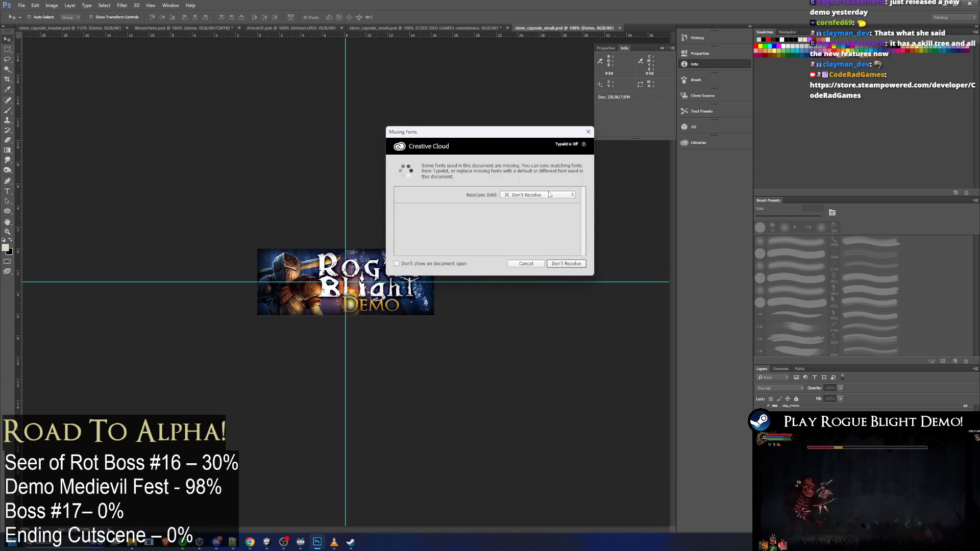
# Skip the missing fonts warning and change the saturation on the CODE RAD GAMES layer
pyautogui.click(567, 264)
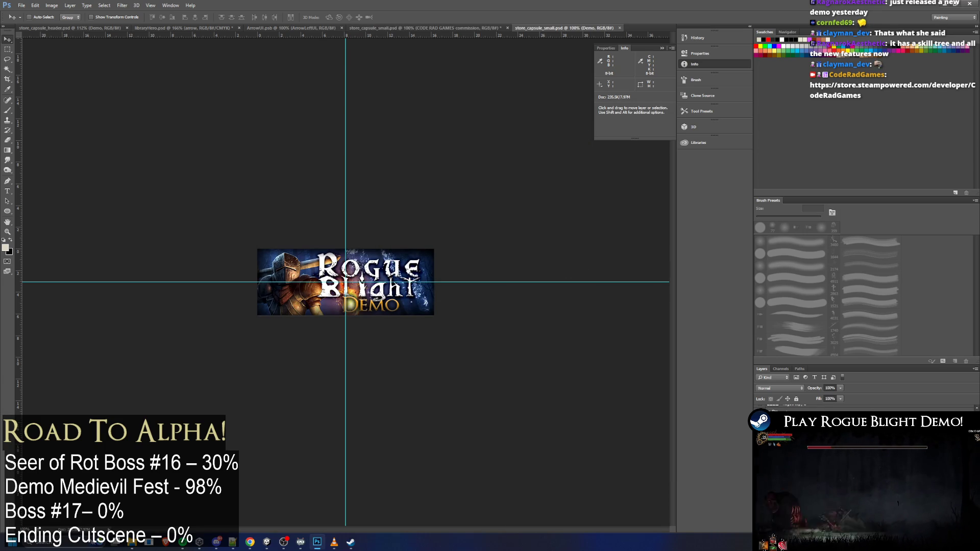
pyautogui.keyDown('ctrl'); pyautogui.click(406, 312); pyautogui.keyUp('ctrl')
pyautogui.hotkey('ctrl', 'u')
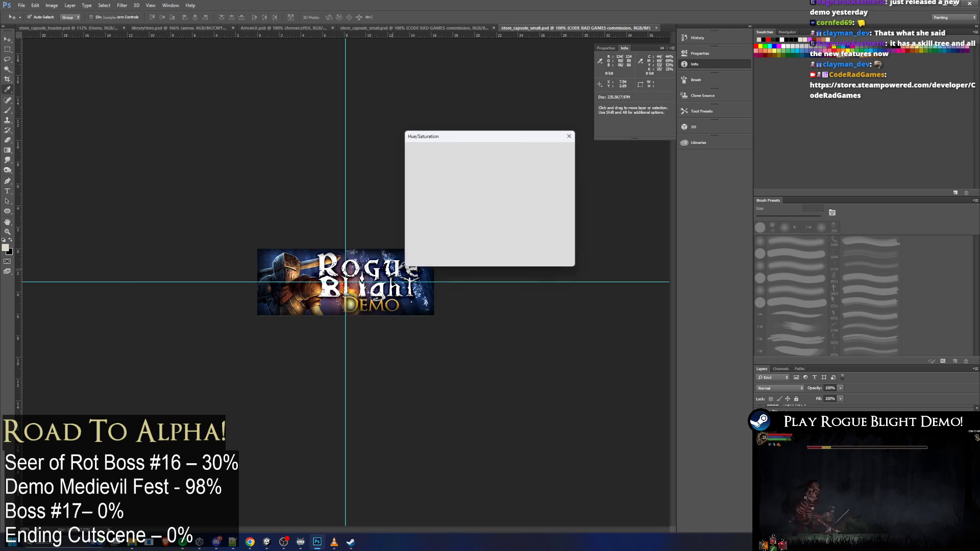
pyautogui.click(494, 199)
pyautogui.press('Return')
# Save the demo capsule over store_capsule_small.png, confirming the replacement
pyautogui.click(15, 5)
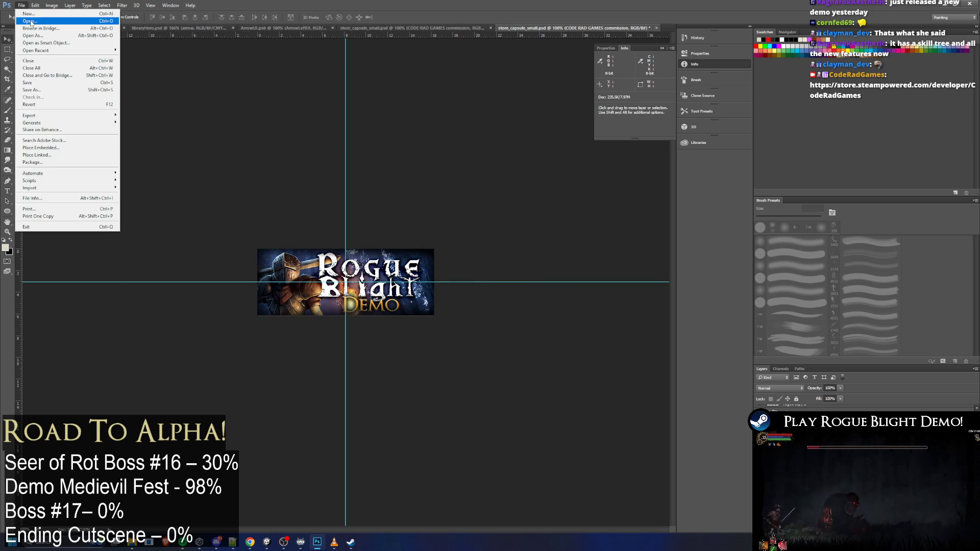
pyautogui.click(42, 118)
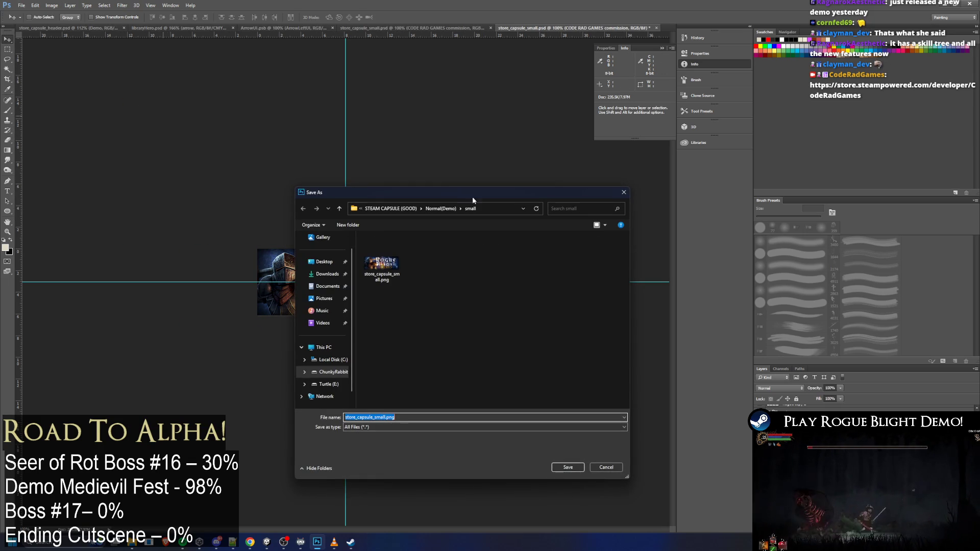
pyautogui.press('Return')
pyautogui.click(508, 271)
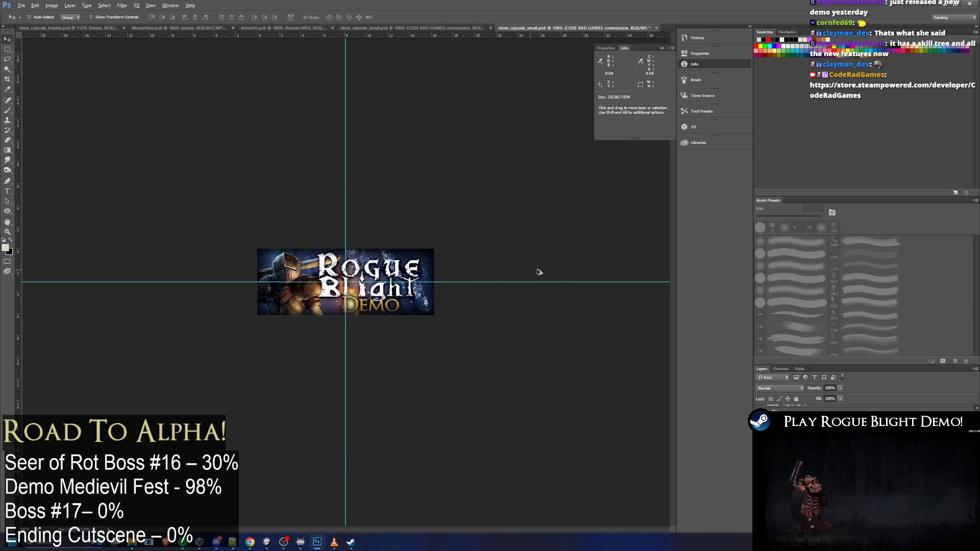
pyautogui.hotkey('alt', 'Tab')
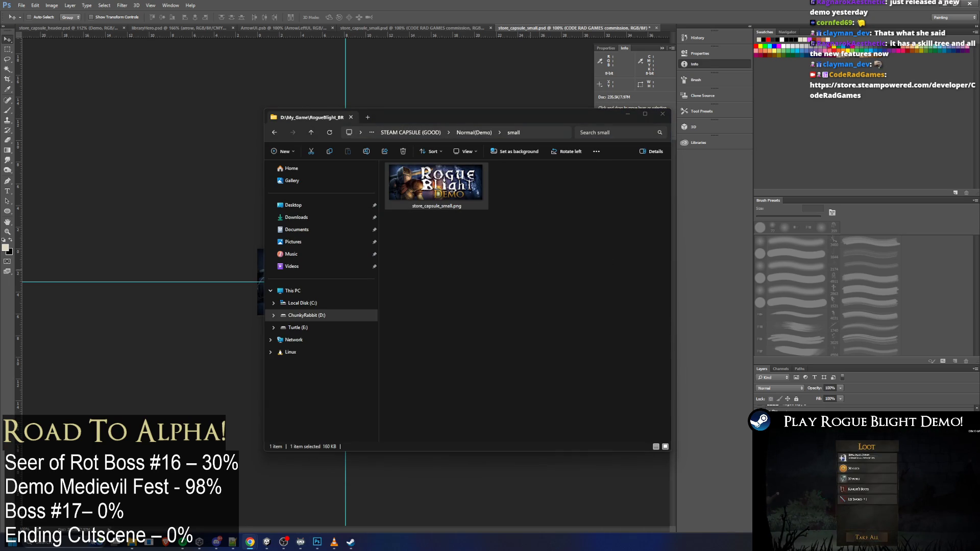
# Check the updated store_capsule_small.png in the Normal(Demo) small folder
pyautogui.click(304, 315)
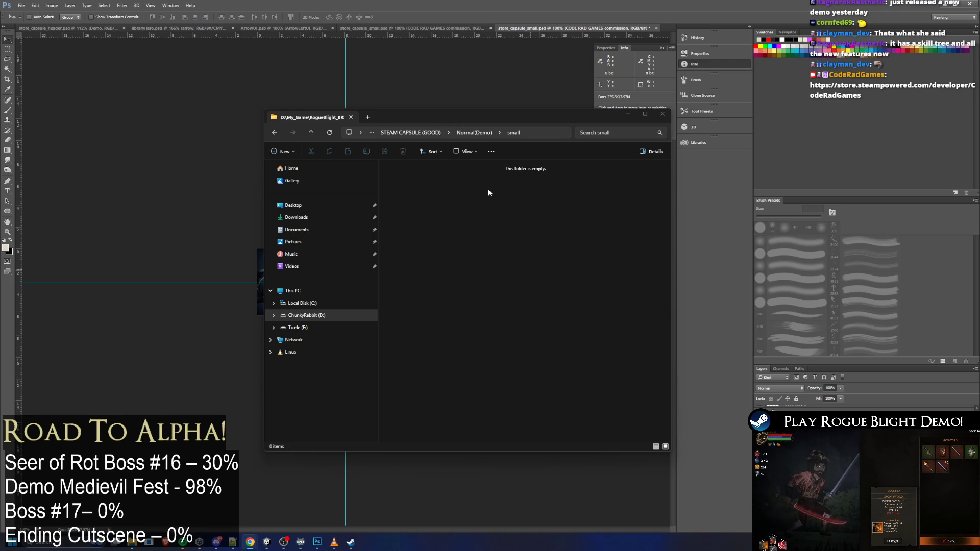
pyautogui.hotkey('alt', 'Left')
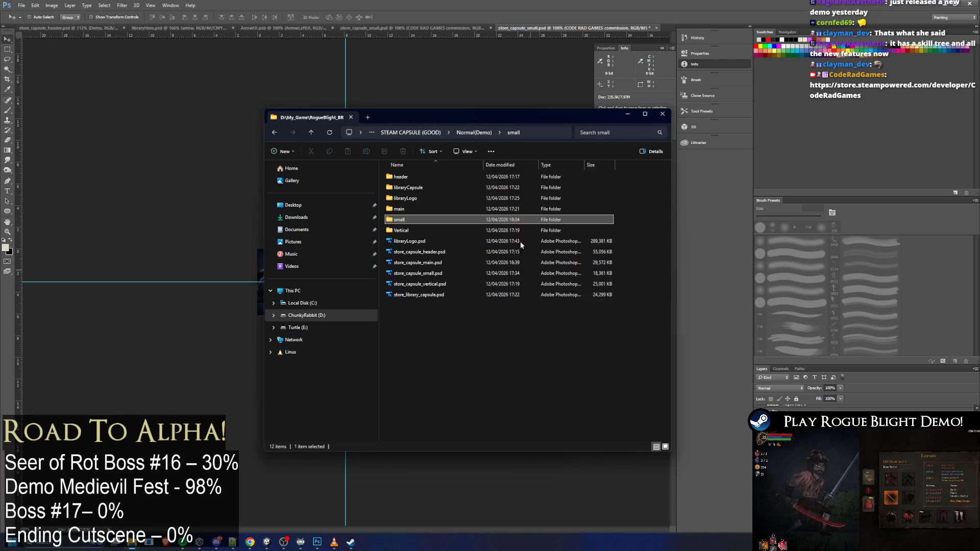
pyautogui.hotkey('alt', 'Right')
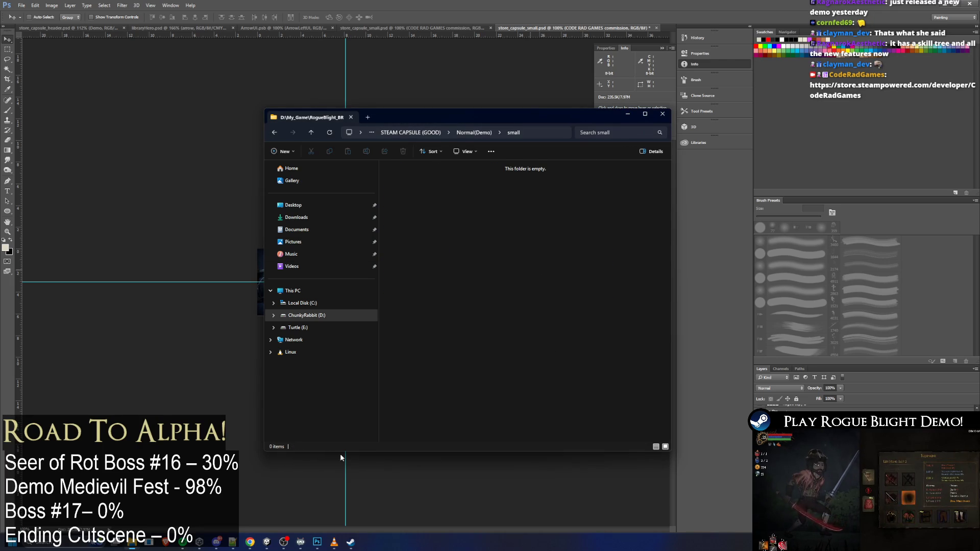
# Quick-export the demo capsule from Photoshop as a PNG
pyautogui.click(317, 542)
pyautogui.click(22, 5)
pyautogui.moveTo(66, 115)
pyautogui.click(168, 115)
pyautogui.click(567, 467)
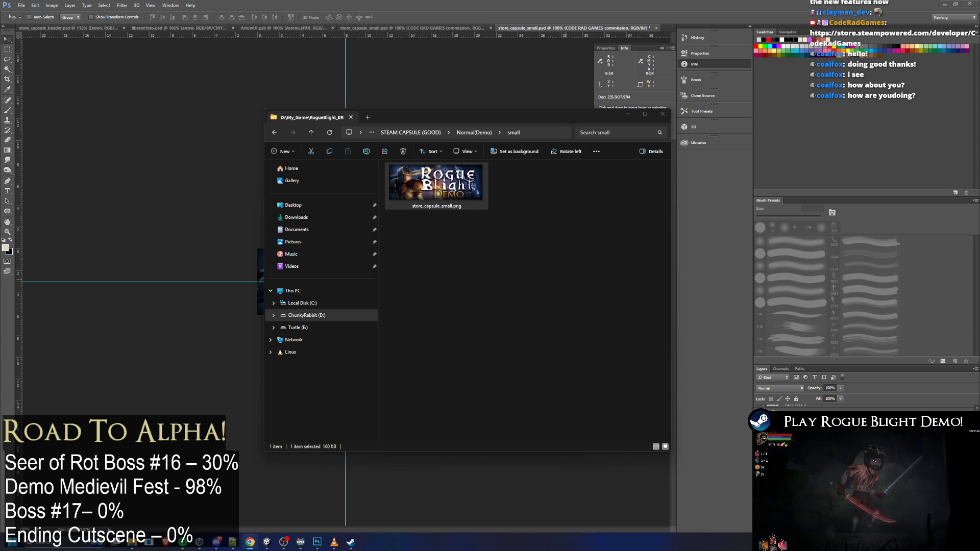
# Recheck the Normal(Demo) folder in File Explorer, then close the Explorer window
pyautogui.click(575, 192)
pyautogui.hotkey('alt', 'Left')
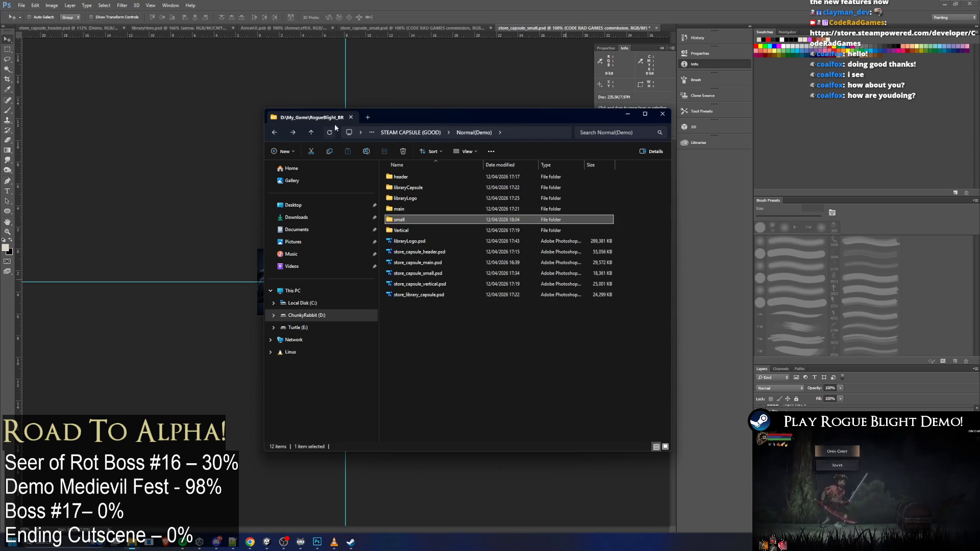
pyautogui.hotkey('alt', 'Tab')
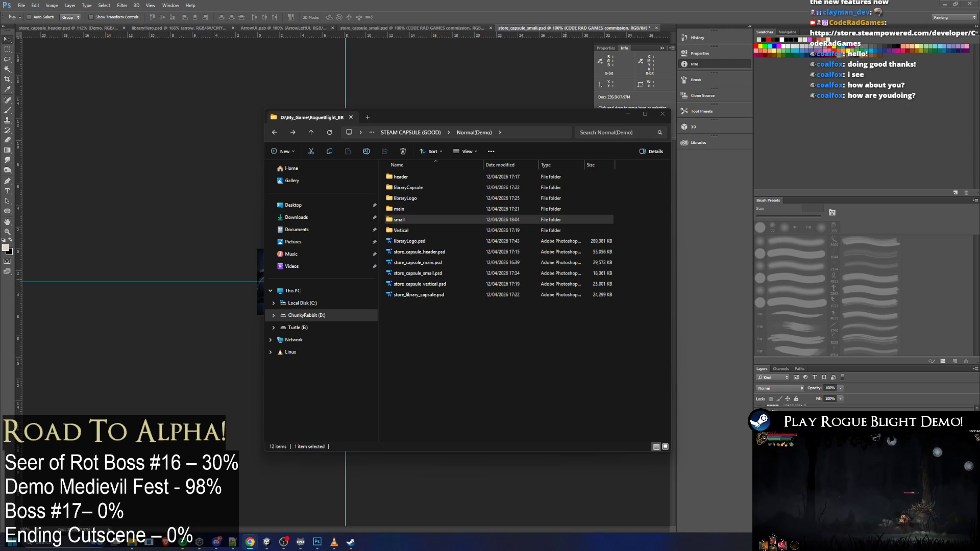
pyautogui.click(662, 114)
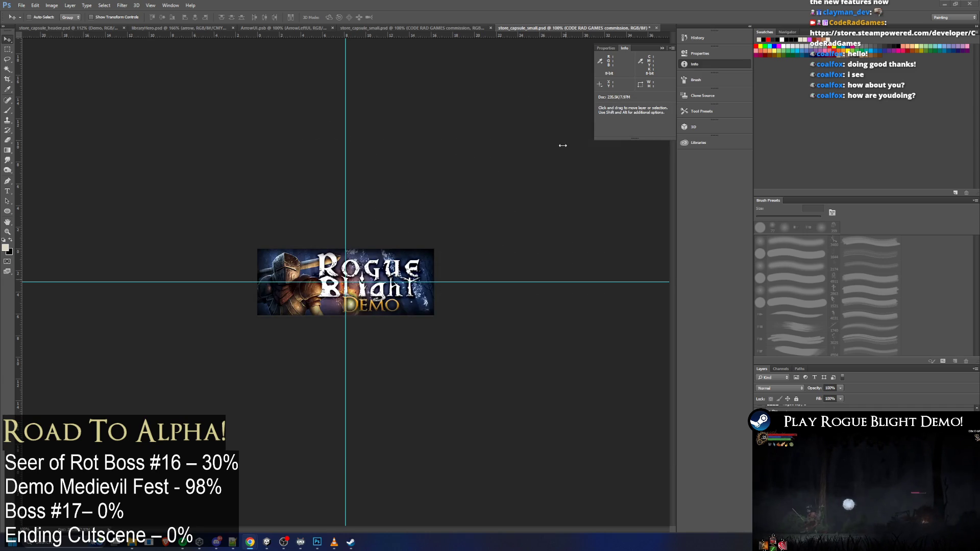
# Minimize Photoshop, view the Rogue Blight Demo library page, and go to the store front
pyautogui.click(945, 6)
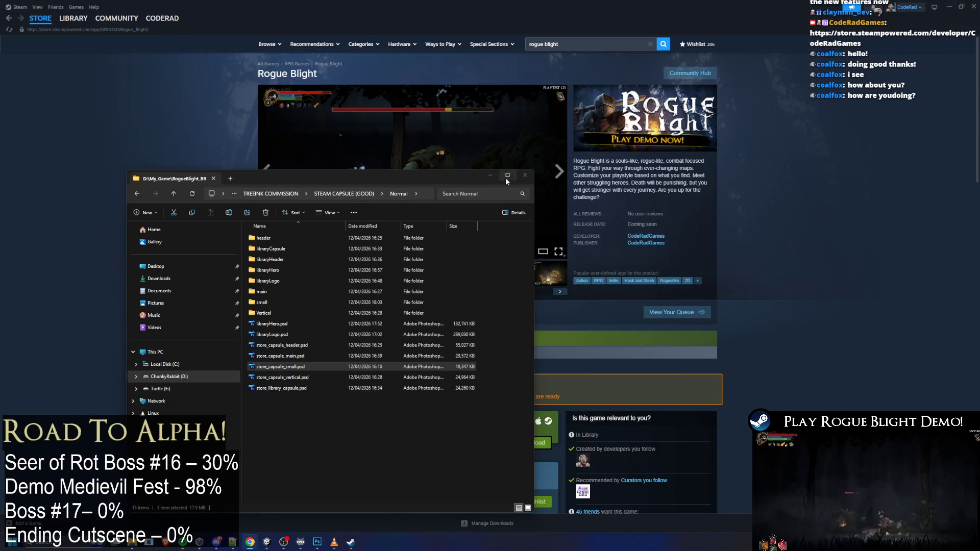
pyautogui.click(559, 170)
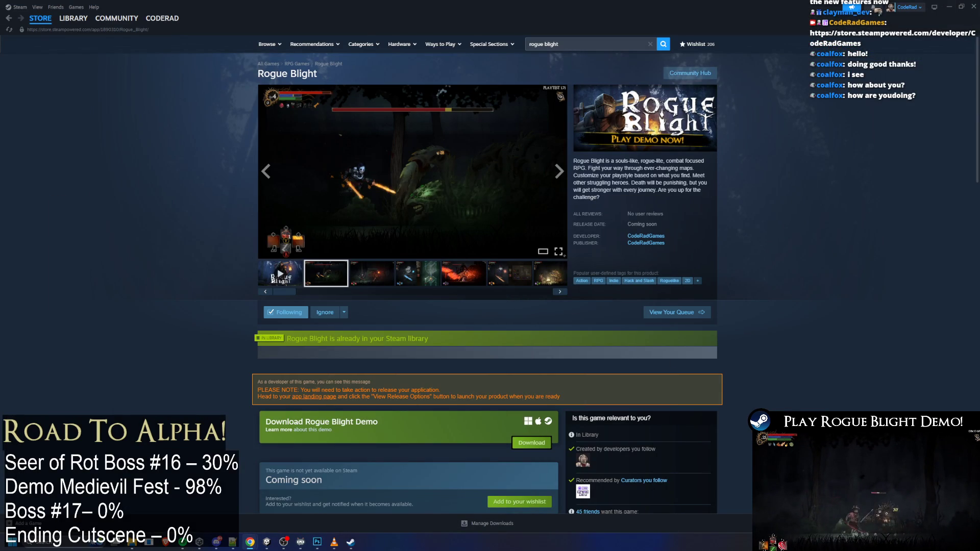
pyautogui.click(73, 19)
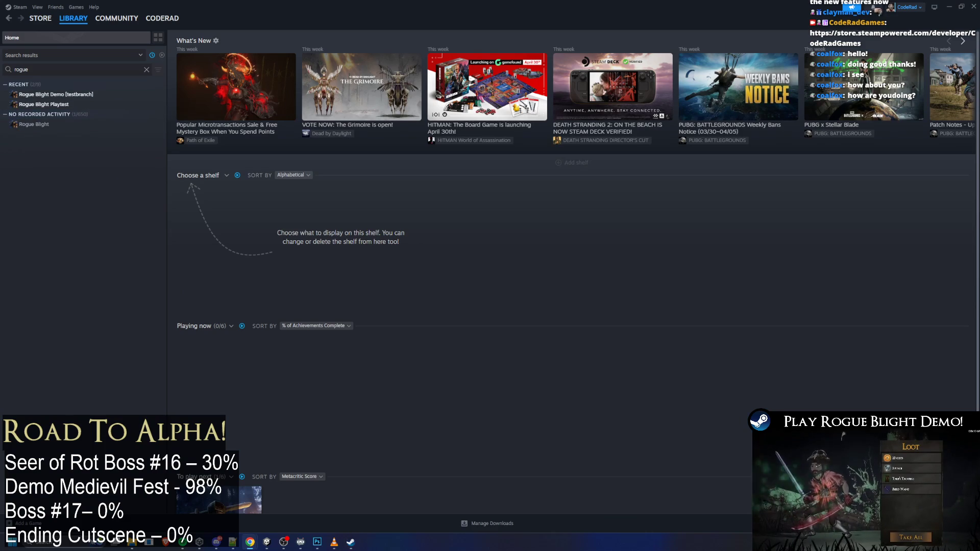
pyautogui.click(64, 95)
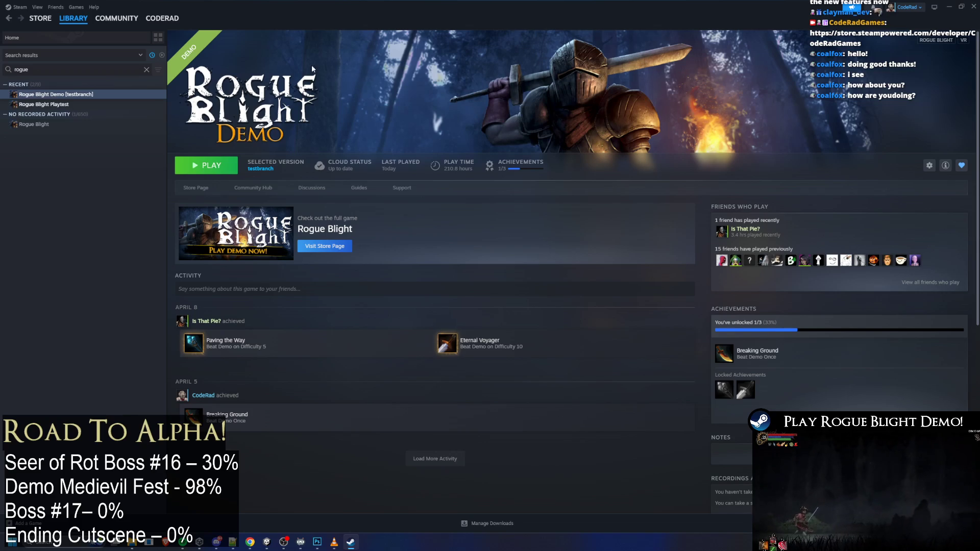
pyautogui.click(73, 18)
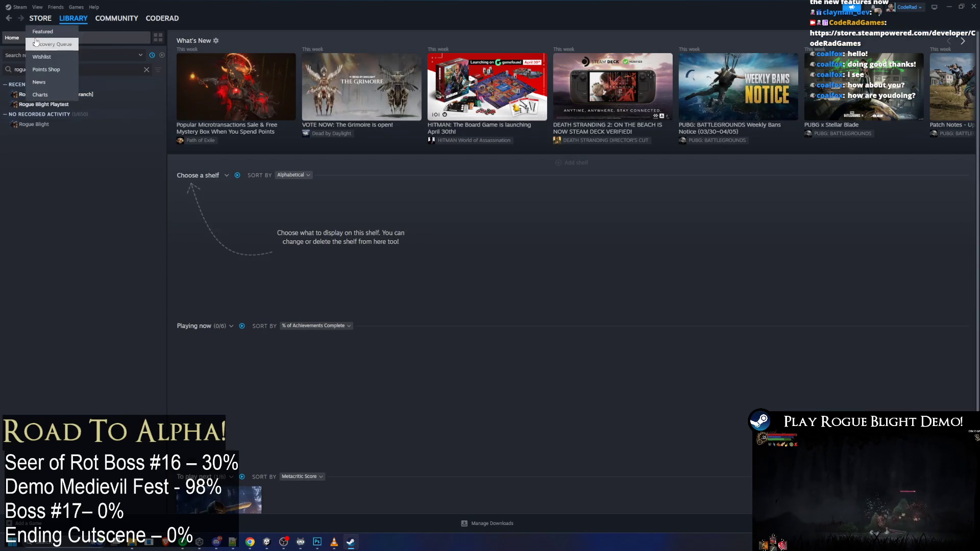
pyautogui.click(47, 19)
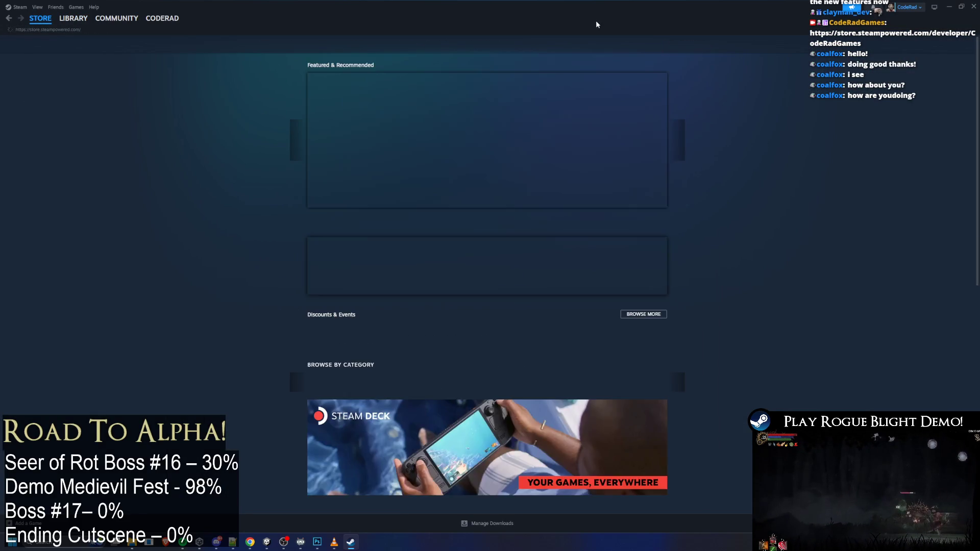
# Search the store for 'rogue blight', open its page, return, and start another search
pyautogui.click(584, 49)
pyautogui.write('rogue')
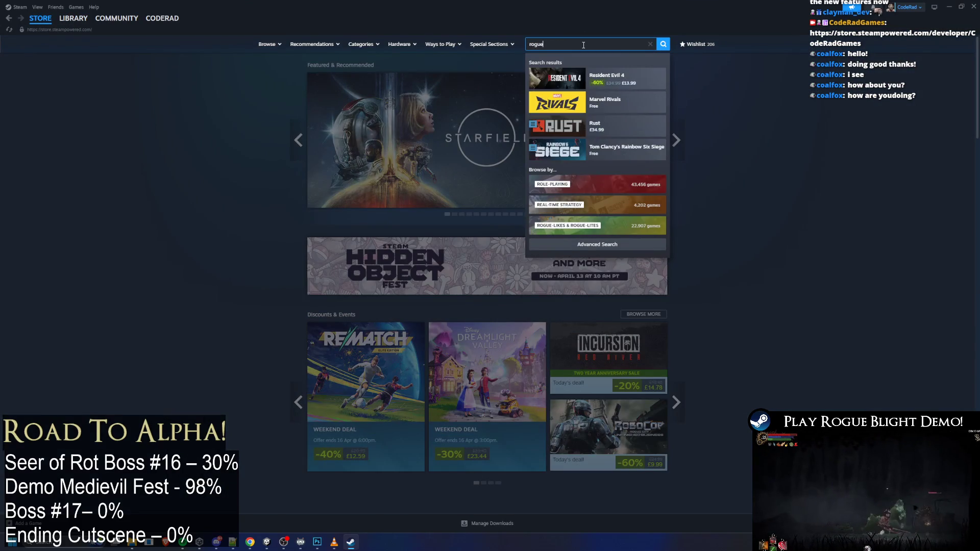
pyautogui.write(' blight')
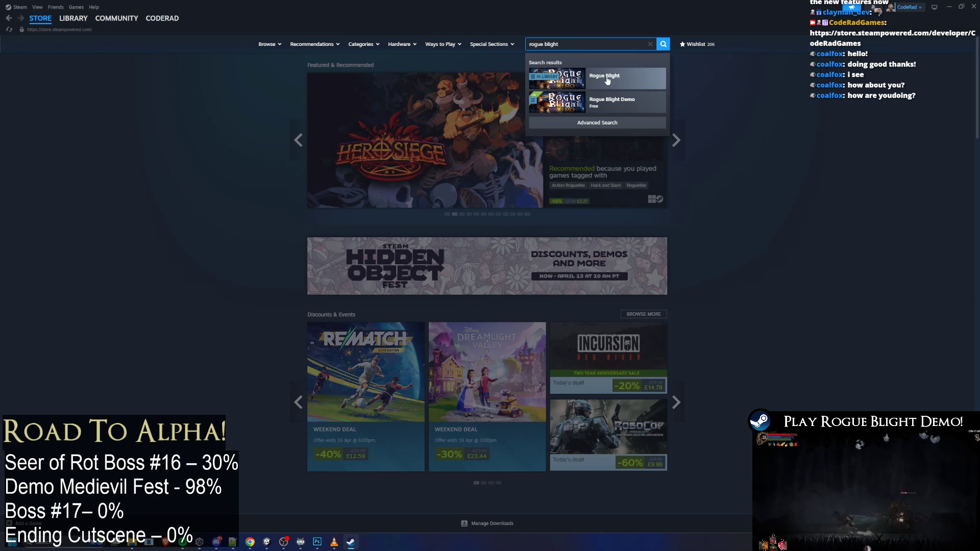
pyautogui.click(627, 80)
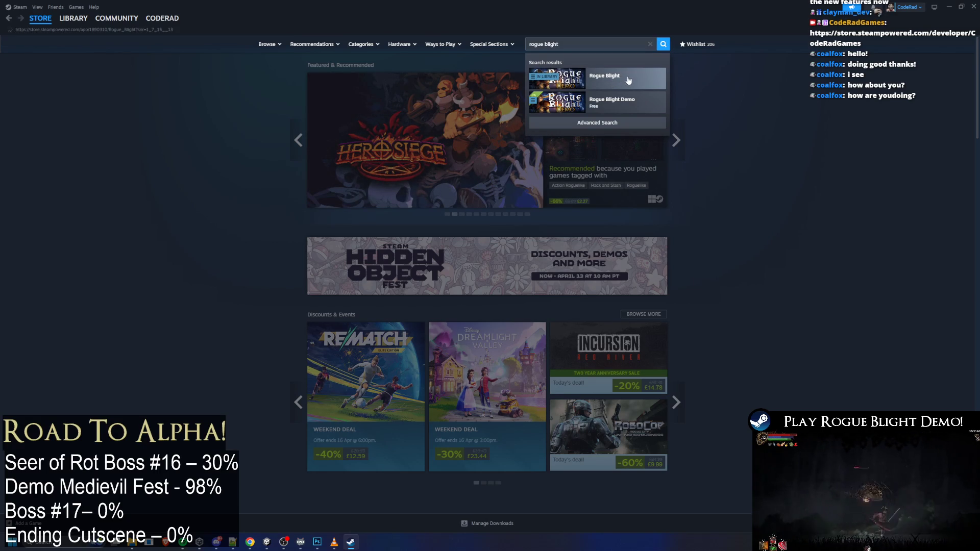
pyautogui.hotkey('alt', 'Left')
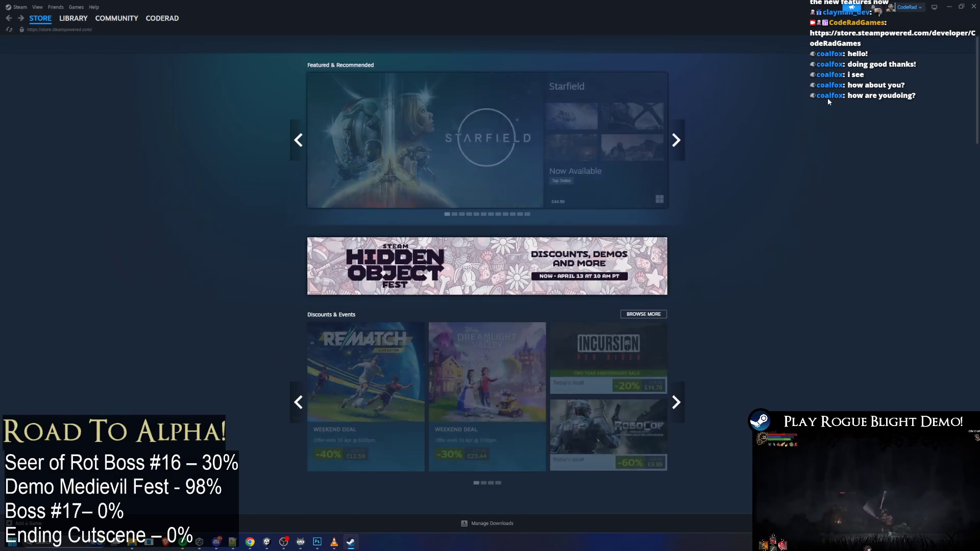
pyautogui.click(591, 45)
pyautogui.write('ropgue')
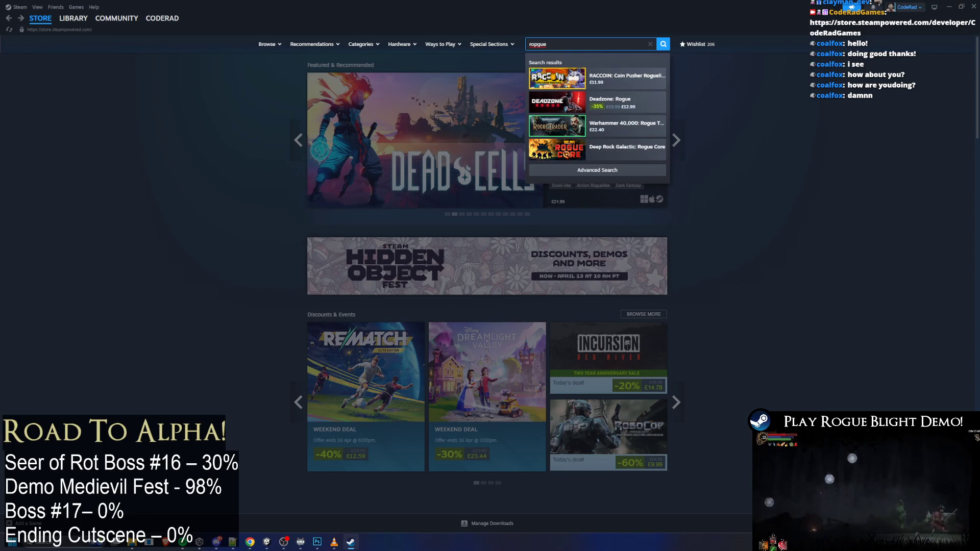
pyautogui.press('Escape')
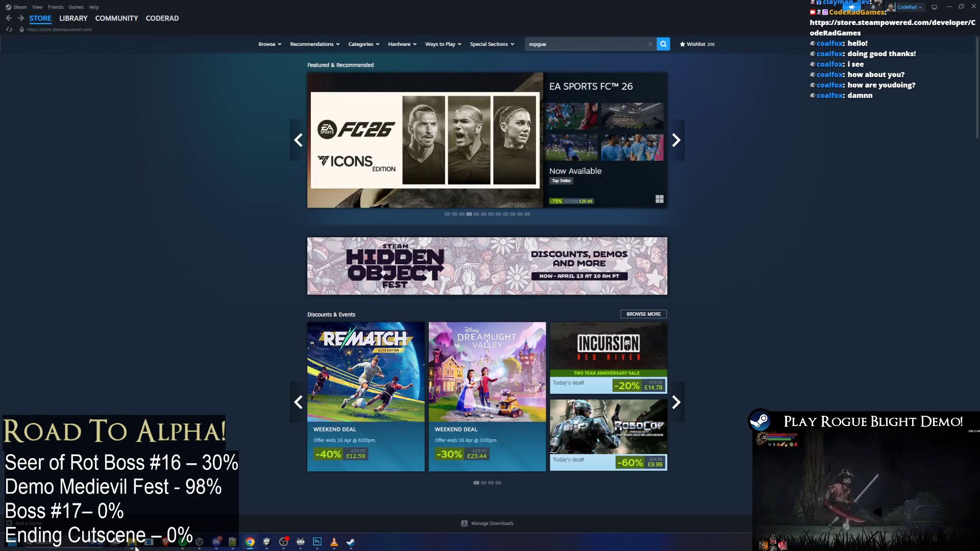
# Bring the capsule folder File Explorer window forward from the taskbar
pyautogui.moveTo(132, 545)
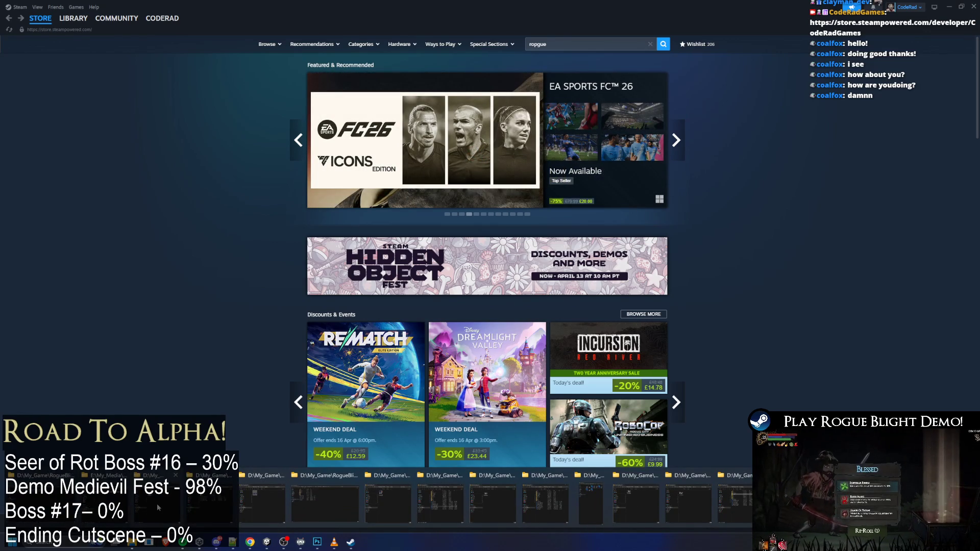
pyautogui.moveTo(107, 502)
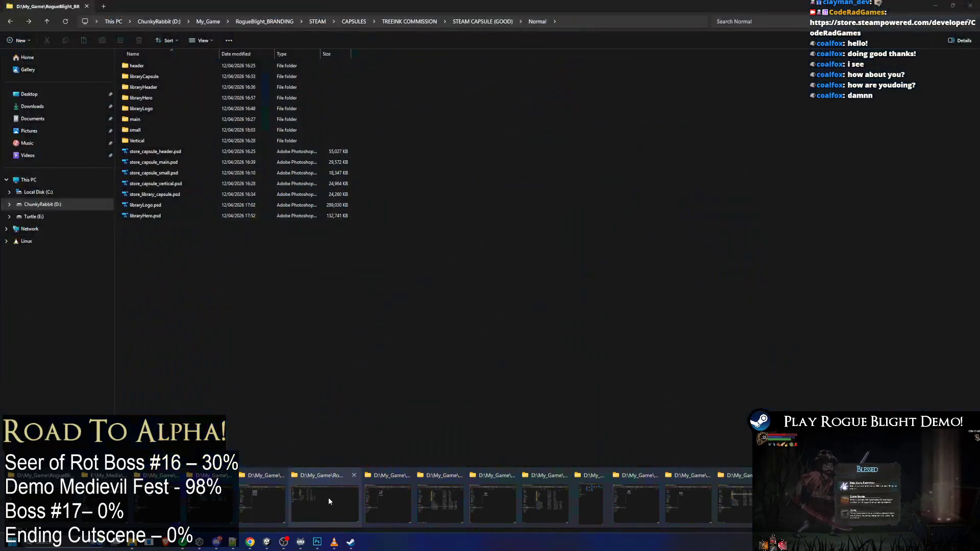
pyautogui.click(329, 500)
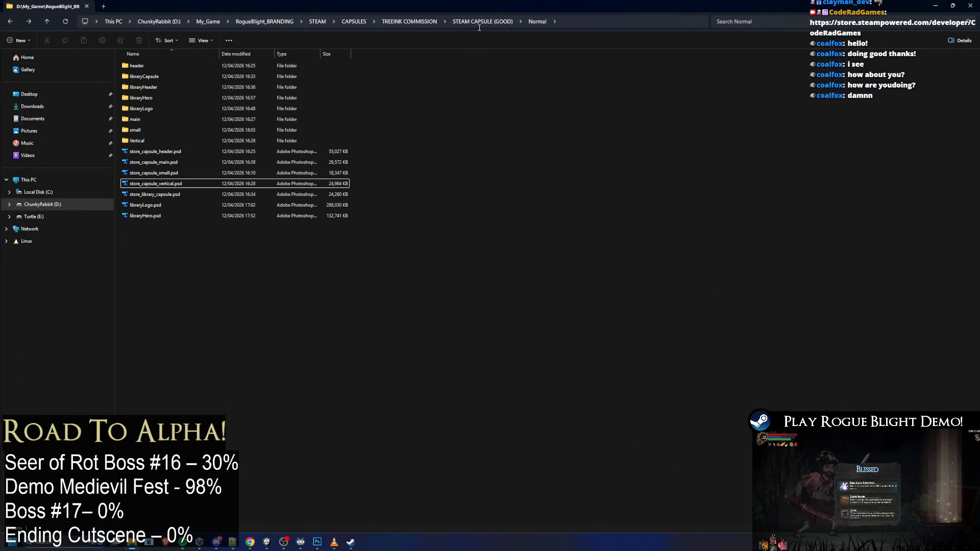
# Open the Normal 'small' folder to view store_capsule_small.png, then return to the Steam store
pyautogui.doubleClick(136, 130)
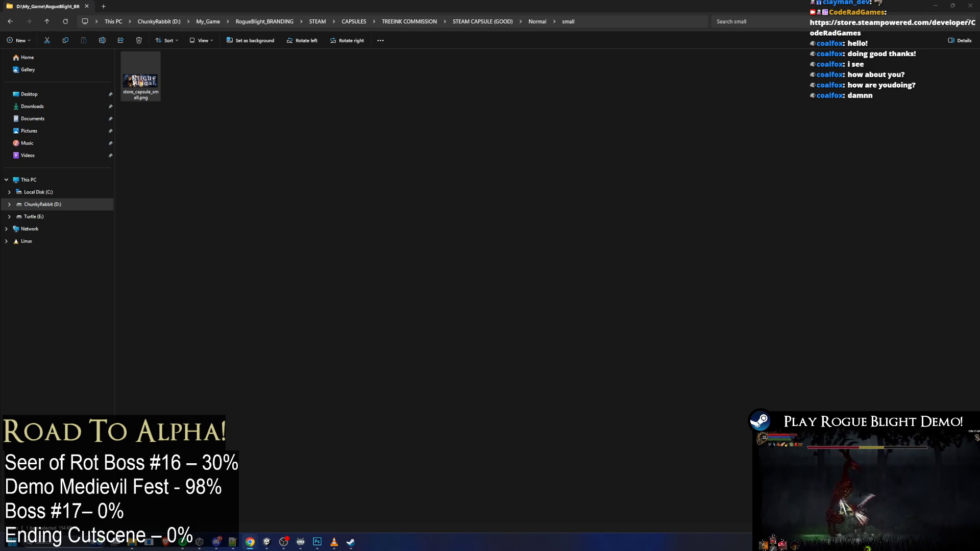
pyautogui.hotkey('alt', 'Tab')
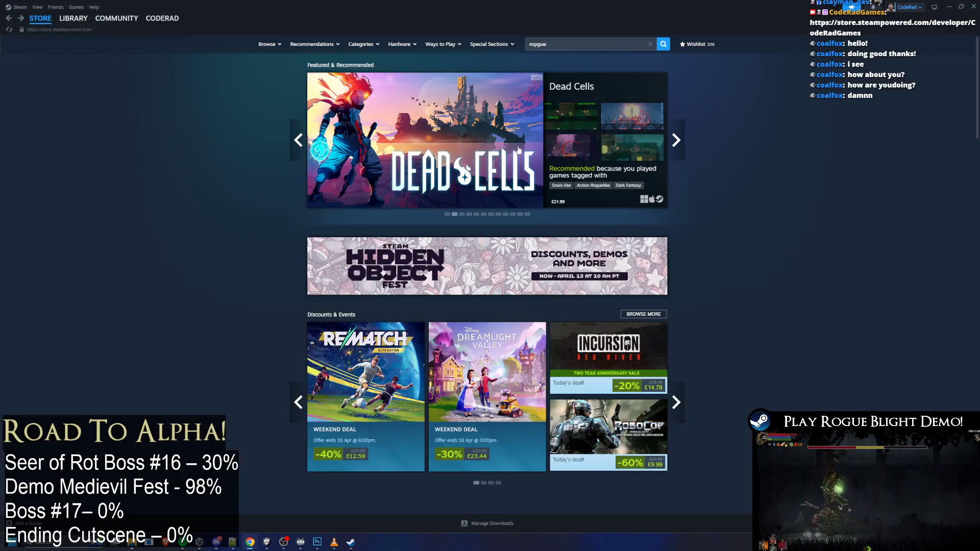
# Replace the misspelled search with 'rogue blight' and review the Rogue Blight and demo results
pyautogui.doubleClick(560, 46)
pyautogui.write('rogue blig')
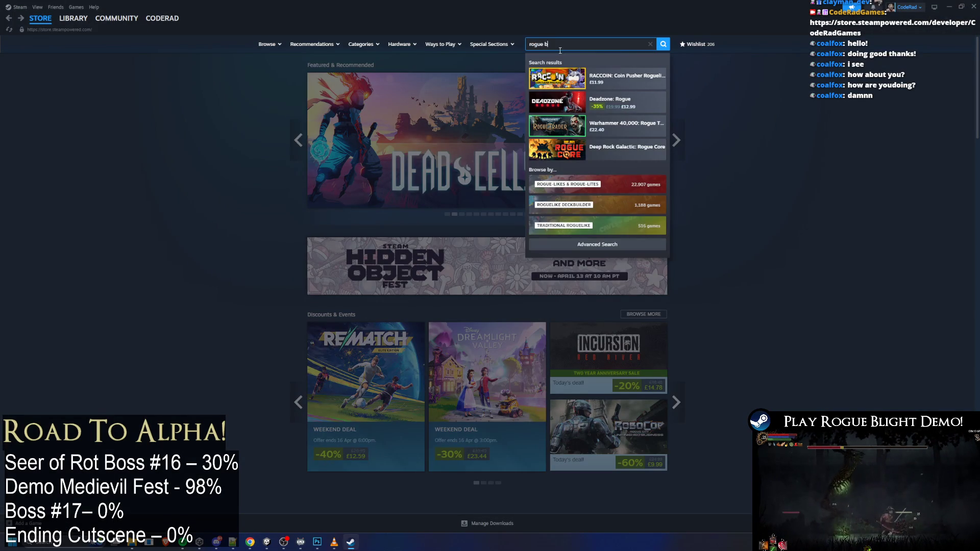
pyautogui.write('ht')
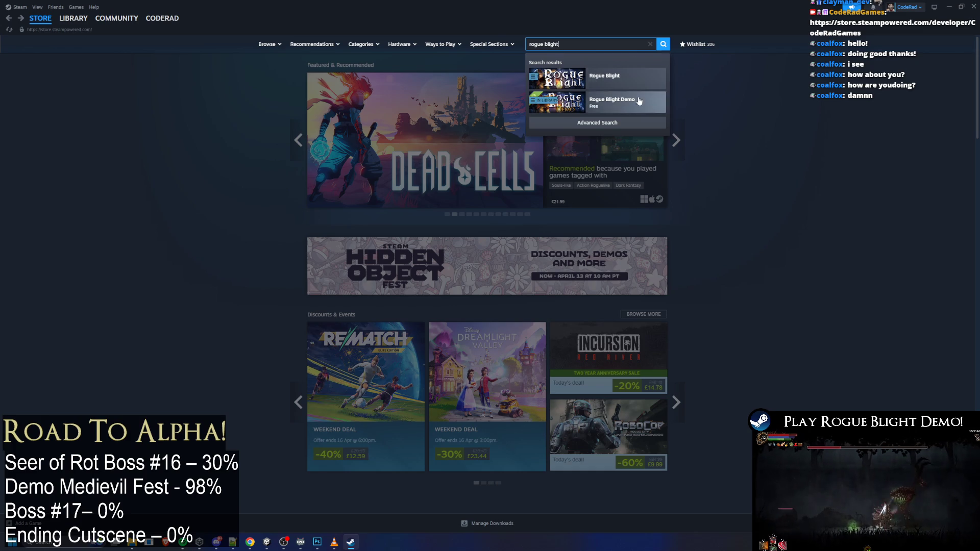
pyautogui.click(765, 102)
pyautogui.click(624, 44)
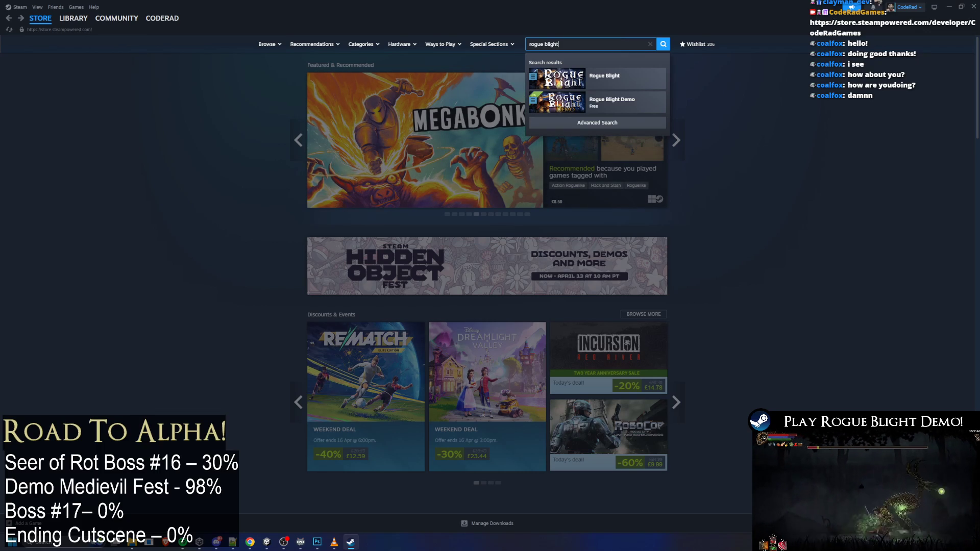
pyautogui.press('Escape')
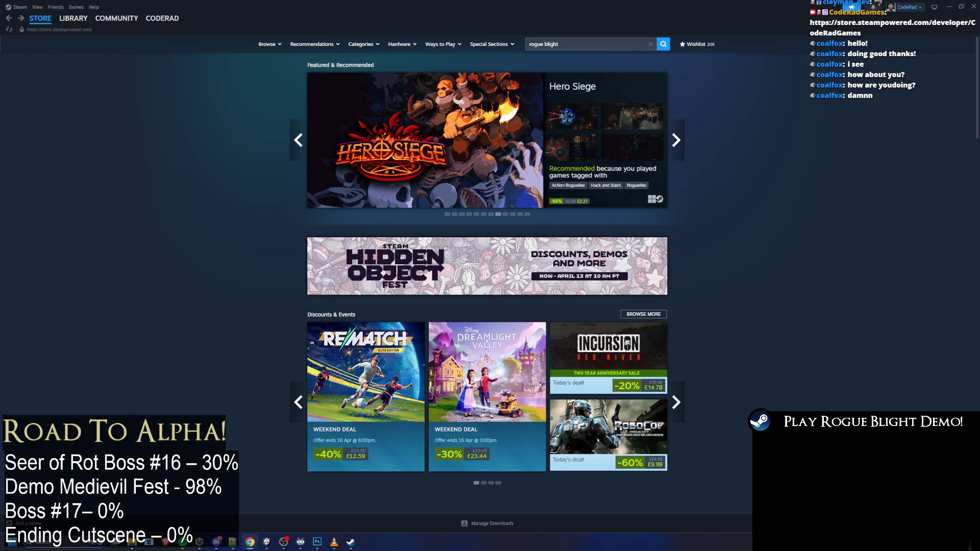
pyautogui.moveTo(132, 542)
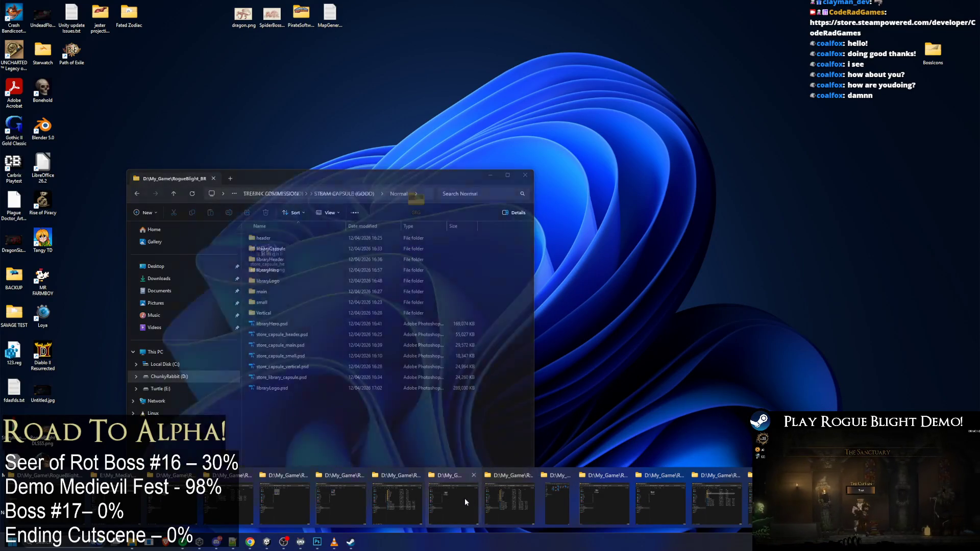
# View the DEMO-labelled capsule PNG in Normal(Demo) > small in File Explorer, then return to Steam
pyautogui.click(467, 498)
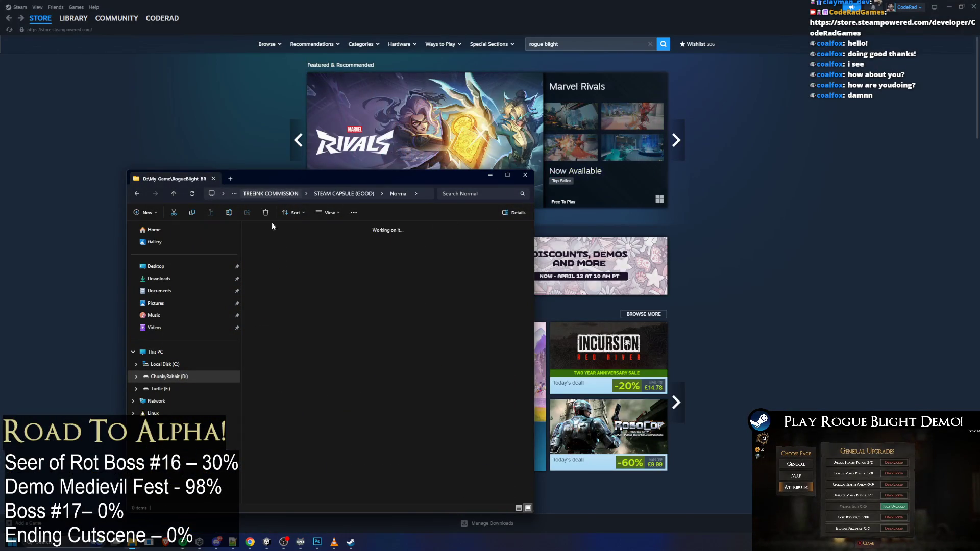
pyautogui.press('BackSpace')
pyautogui.doubleClick(276, 269)
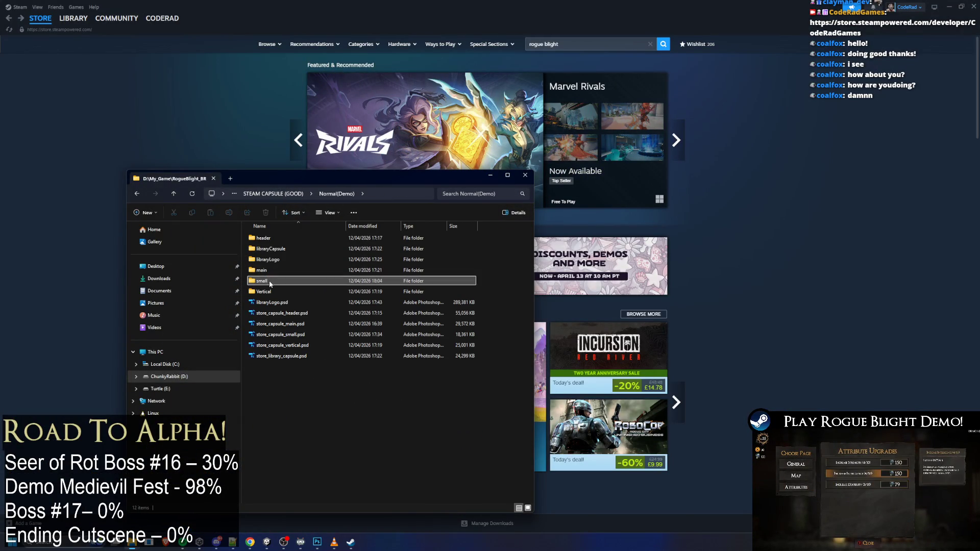
pyautogui.doubleClick(270, 282)
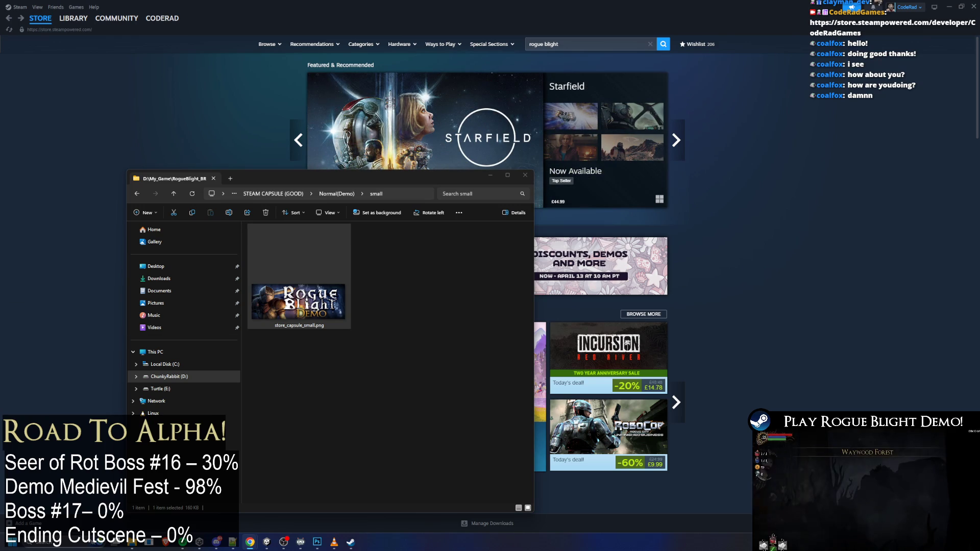
pyautogui.moveTo(299, 301)
pyautogui.mouseDown()
pyautogui.moveTo(189, 313)
pyautogui.moveTo(227, 313)
pyautogui.moveTo(308, 289)
pyautogui.mouseUp()
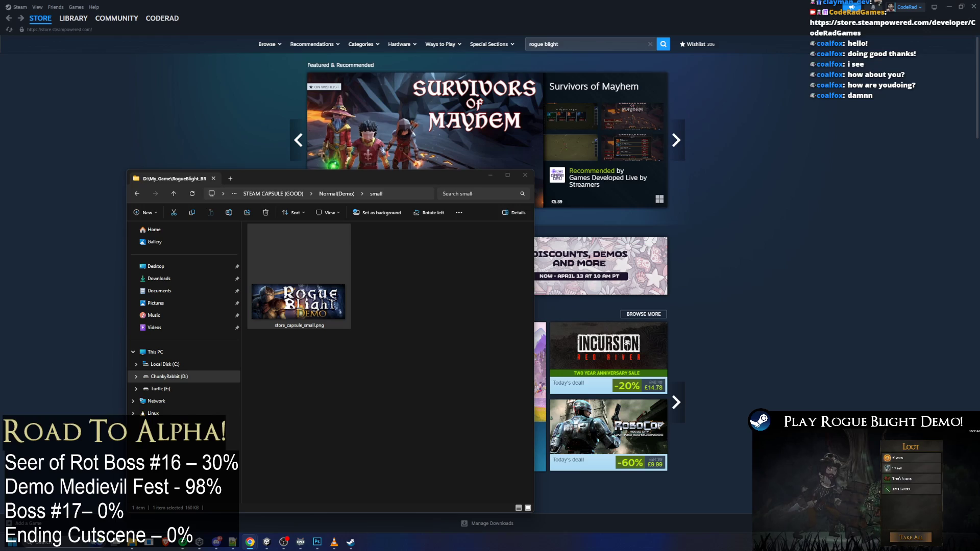
pyautogui.click(45, 35)
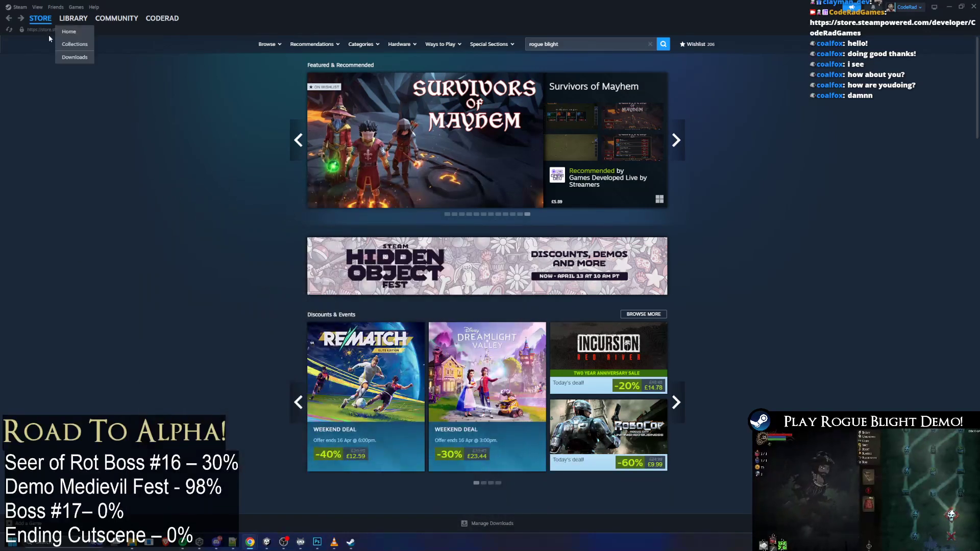
# Search the store for 'rogue blight' and open the Rogue Blight Demo store page
pyautogui.click(69, 32)
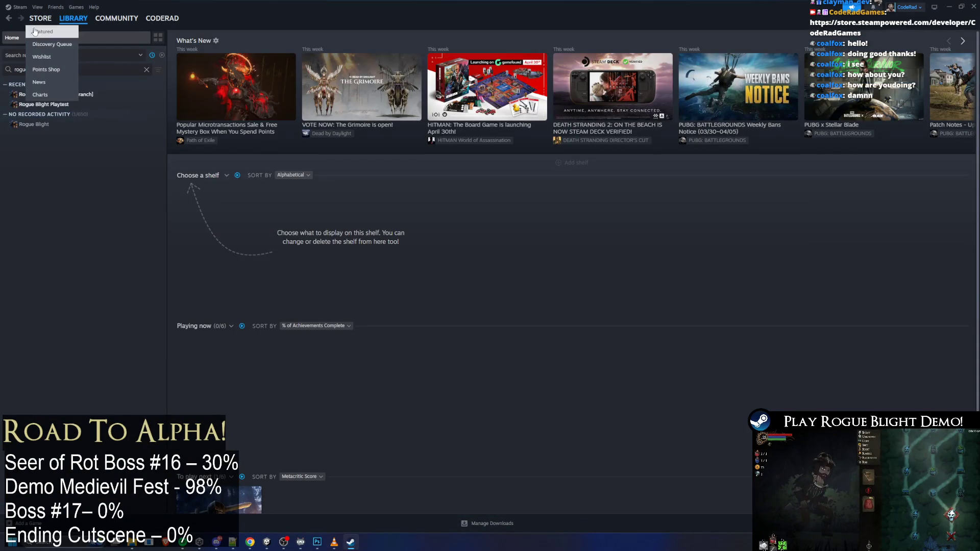
pyautogui.click(35, 32)
pyautogui.click(633, 45)
pyautogui.write('rogue blight')
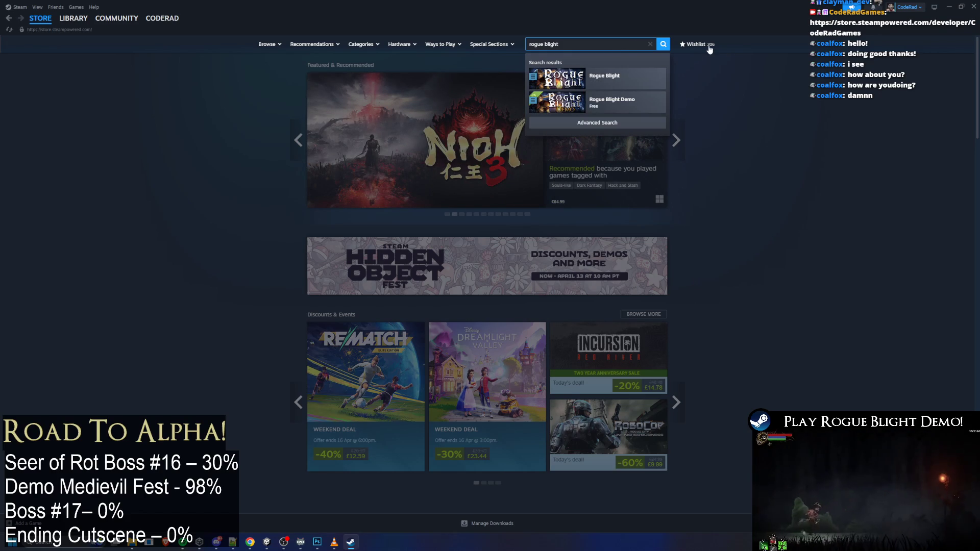
pyautogui.click(612, 76)
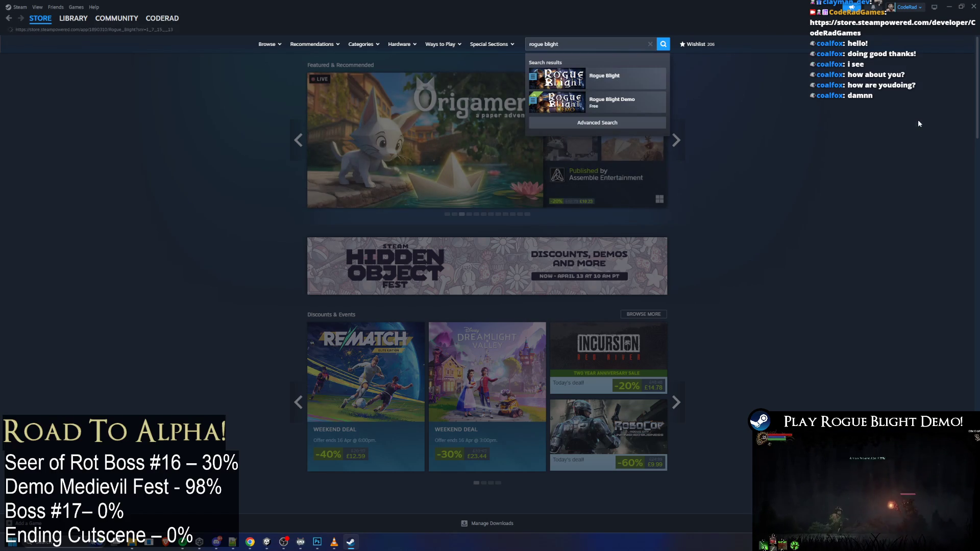
pyautogui.click(646, 236)
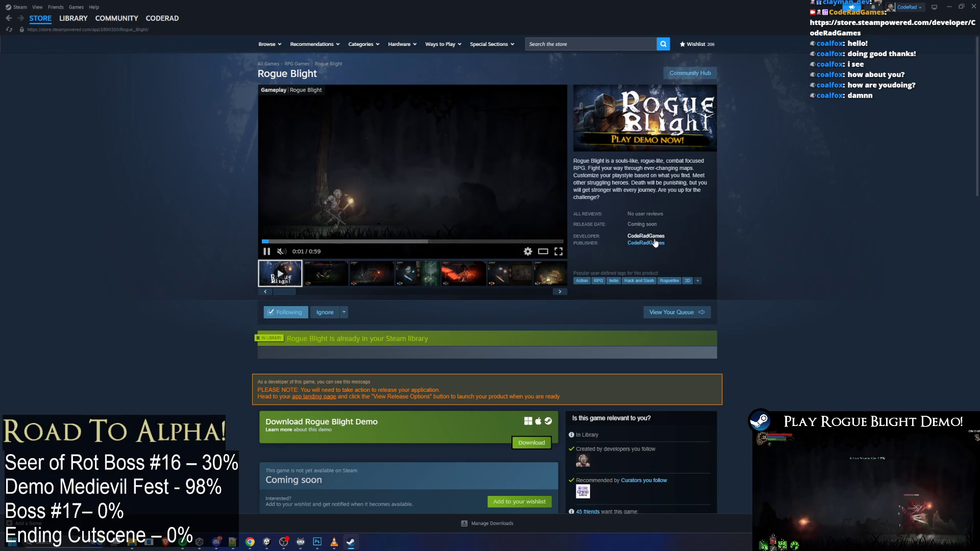
pyautogui.hotkey('alt', 'Left')
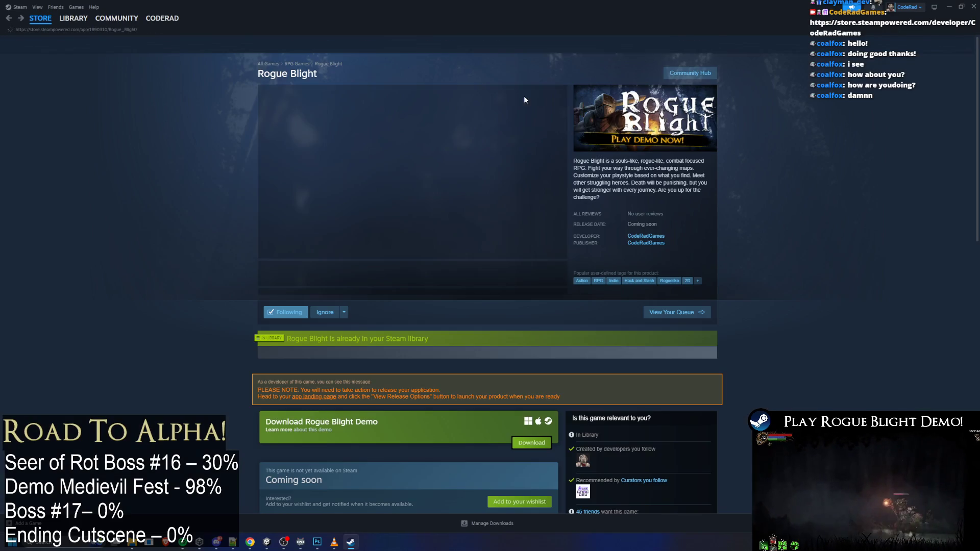
pyautogui.write('rogu')
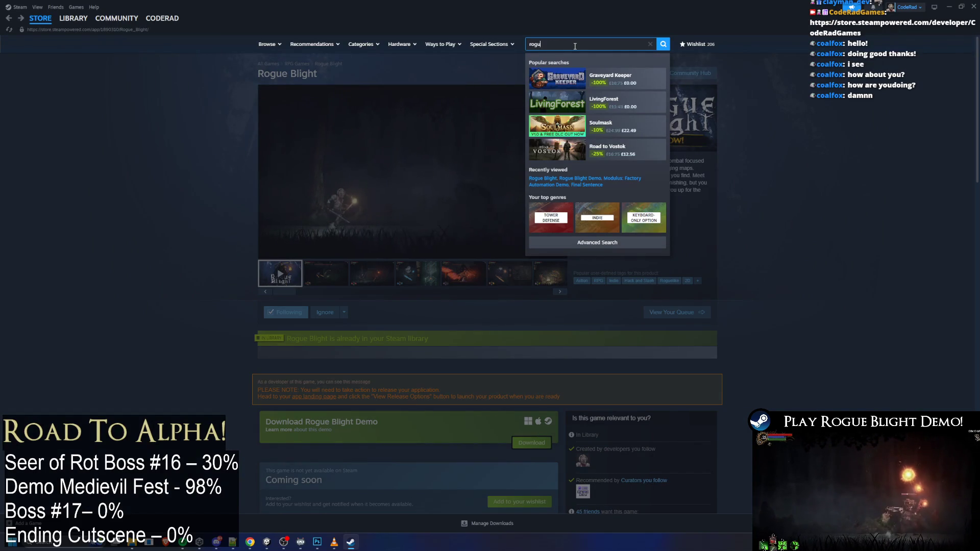
pyautogui.write('e blight')
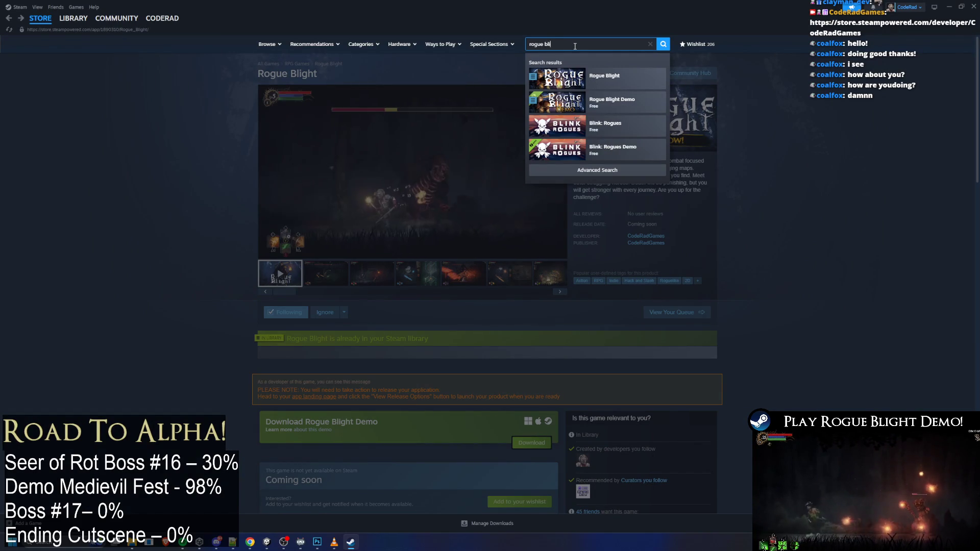
pyautogui.click(613, 100)
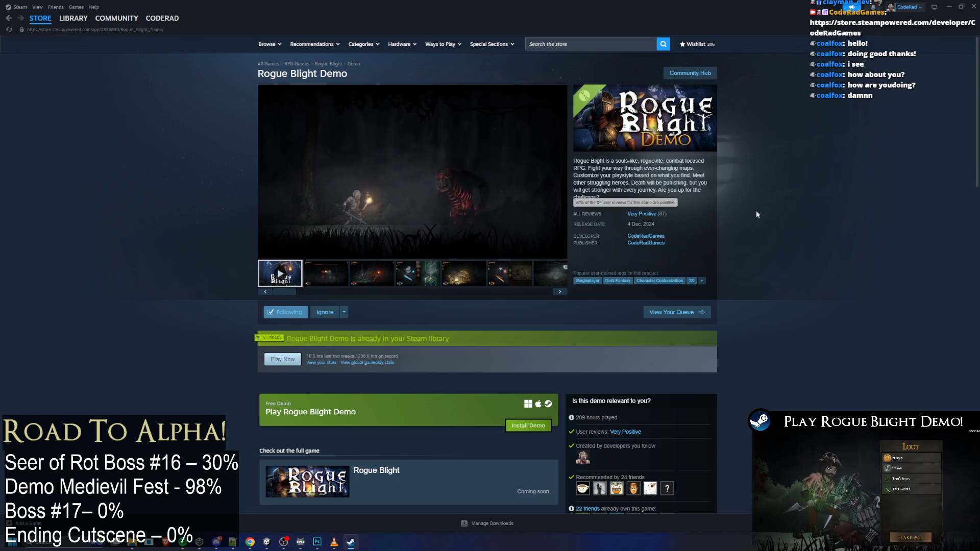
# Step through the demo's screenshots, including the castle shot, and scroll the thumbnail strip
pyautogui.click(327, 274)
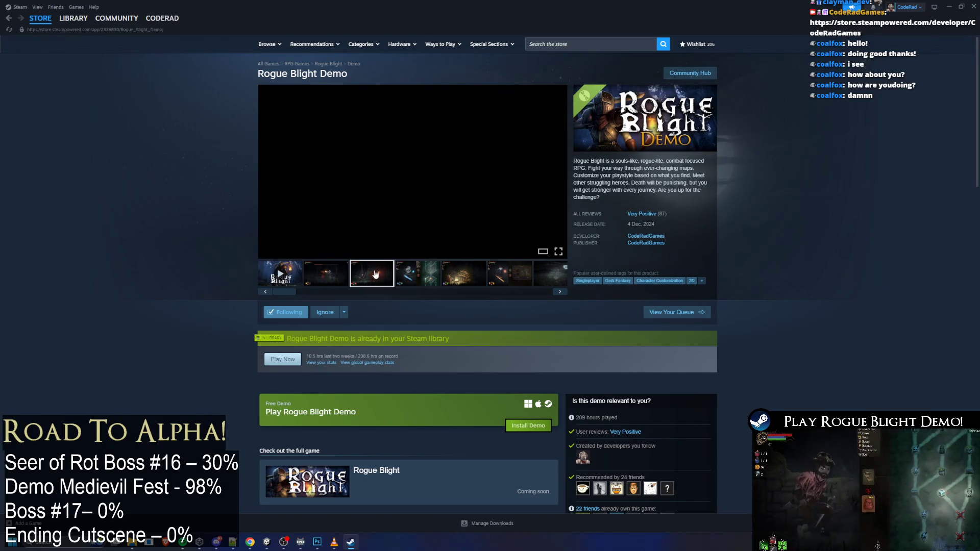
pyautogui.click(376, 273)
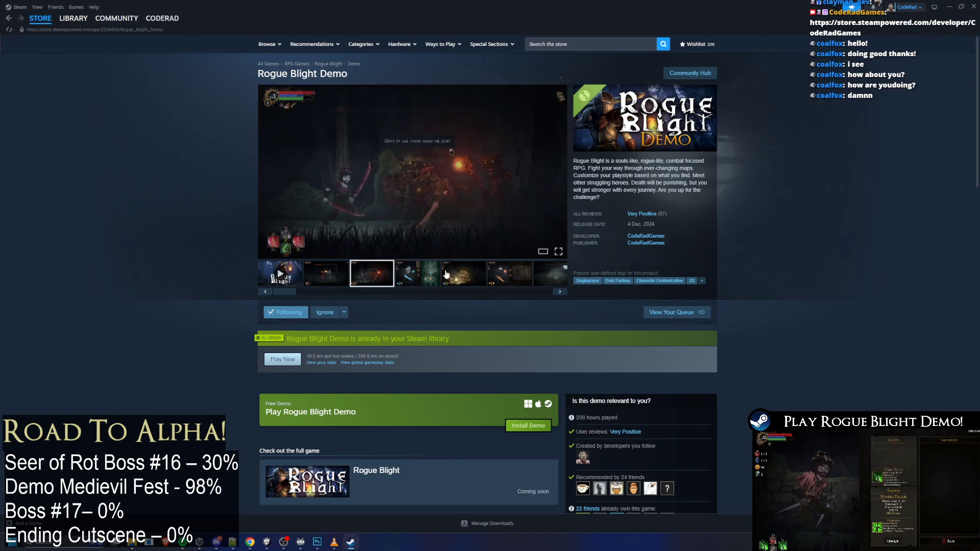
pyautogui.click(433, 279)
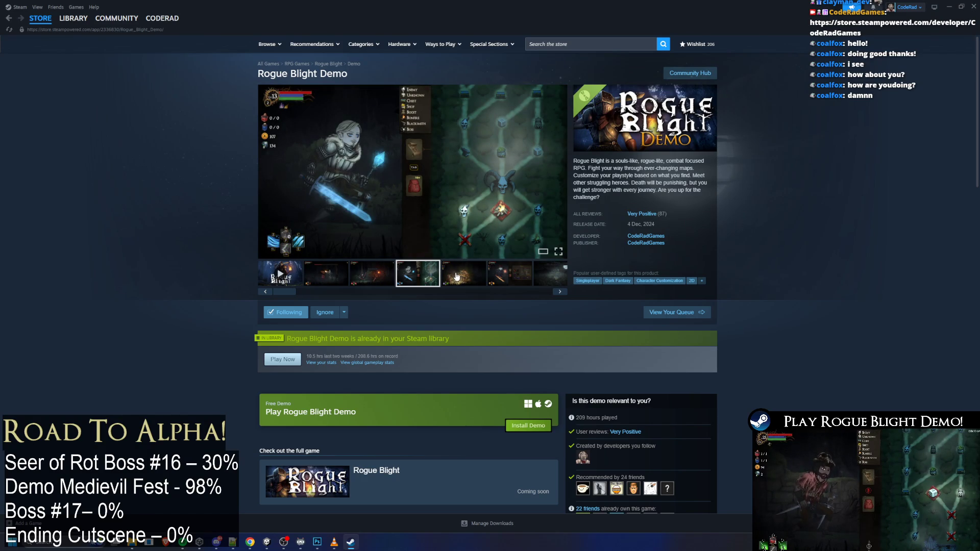
pyautogui.click(457, 276)
pyautogui.click(502, 277)
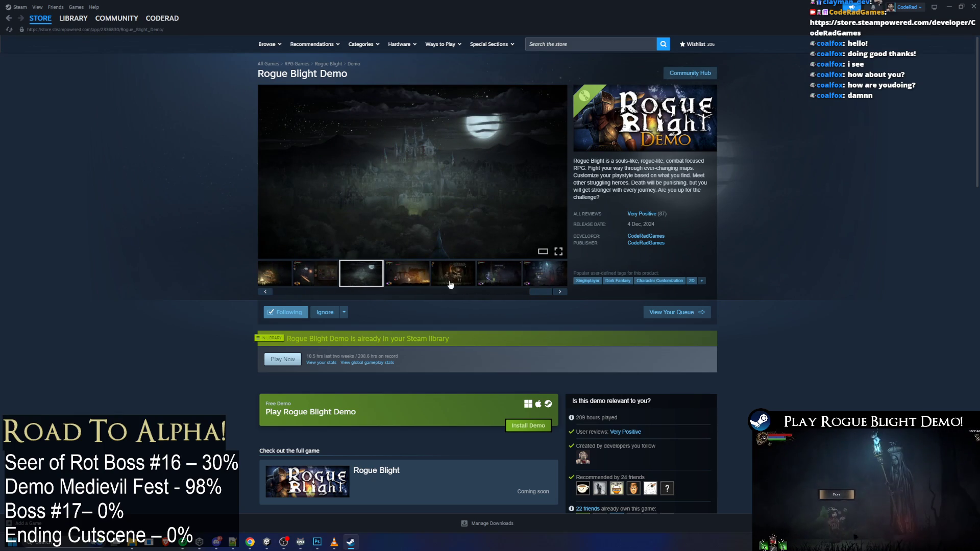
pyautogui.click(478, 276)
pyautogui.click(544, 276)
pyautogui.moveTo(546, 294)
pyautogui.mouseDown()
pyautogui.moveTo(520, 303)
pyautogui.moveTo(446, 297)
pyautogui.moveTo(565, 323)
pyautogui.moveTo(287, 316)
pyautogui.mouseUp()
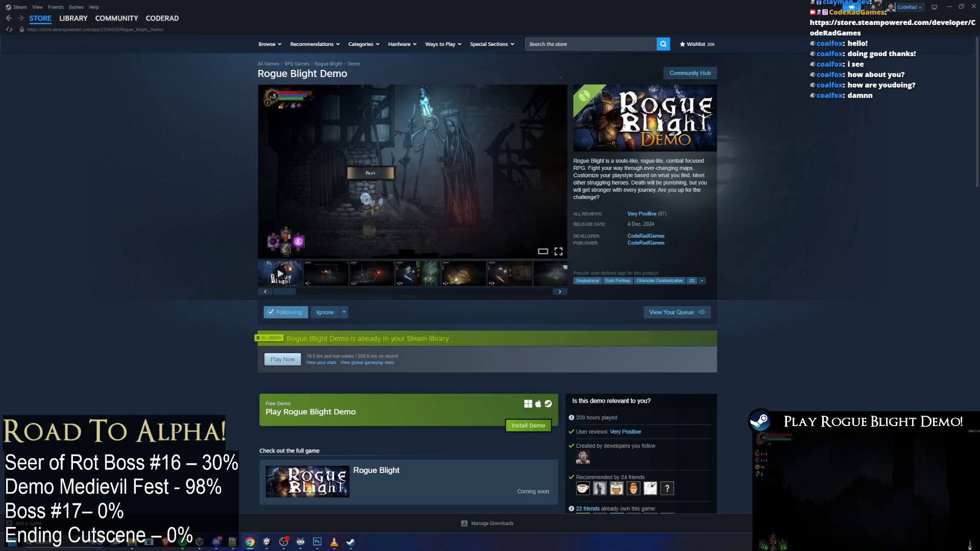
# Advance through the gameplay screenshots past the moonlit castle to the merchant shop scene
pyautogui.click(367, 281)
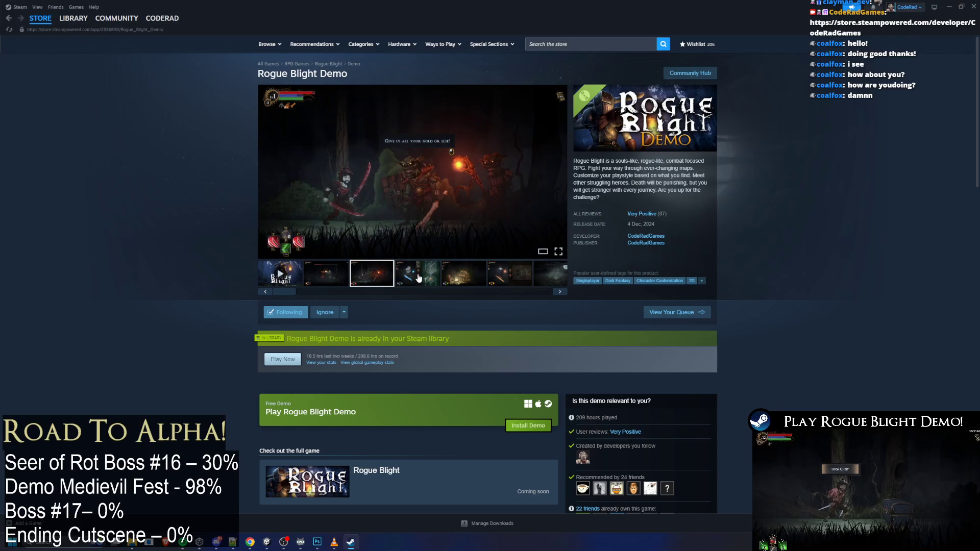
pyautogui.click(416, 274)
pyautogui.click(462, 274)
pyautogui.click(497, 272)
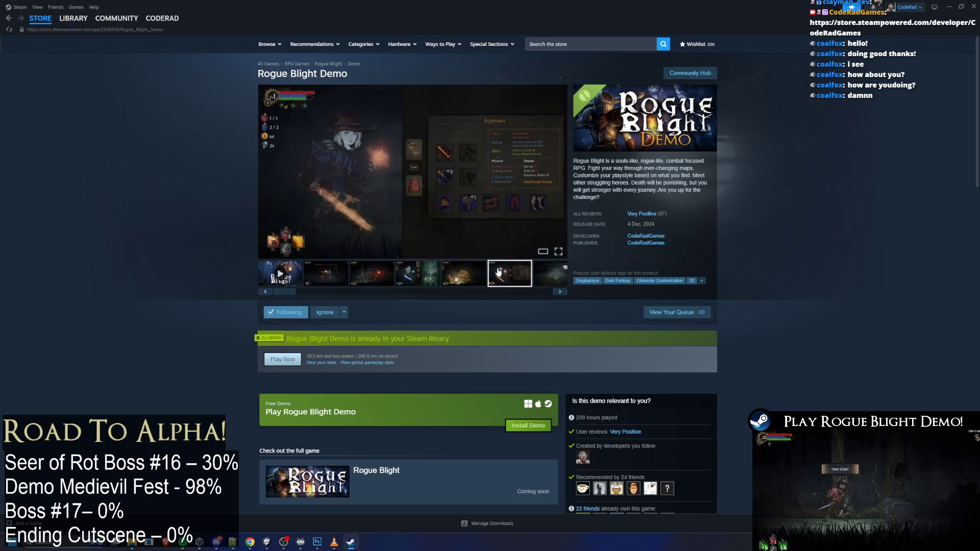
pyautogui.click(527, 274)
pyautogui.click(527, 274)
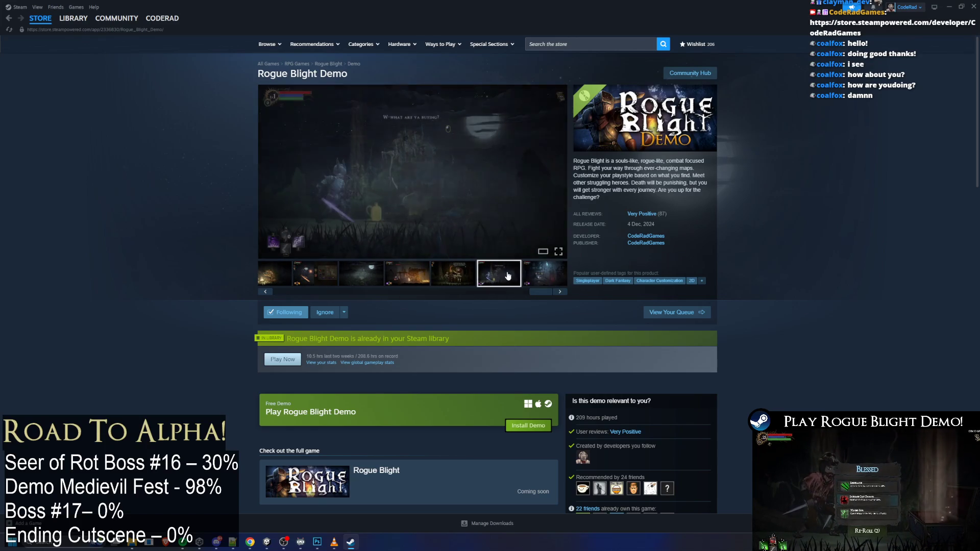
pyautogui.moveTo(540, 289); pyautogui.dragTo(284, 292)
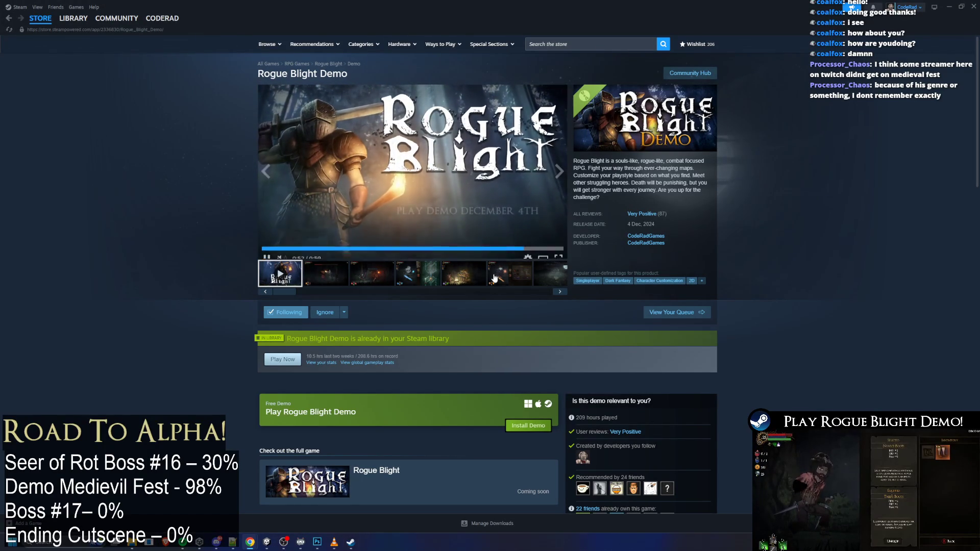
pyautogui.click(549, 277)
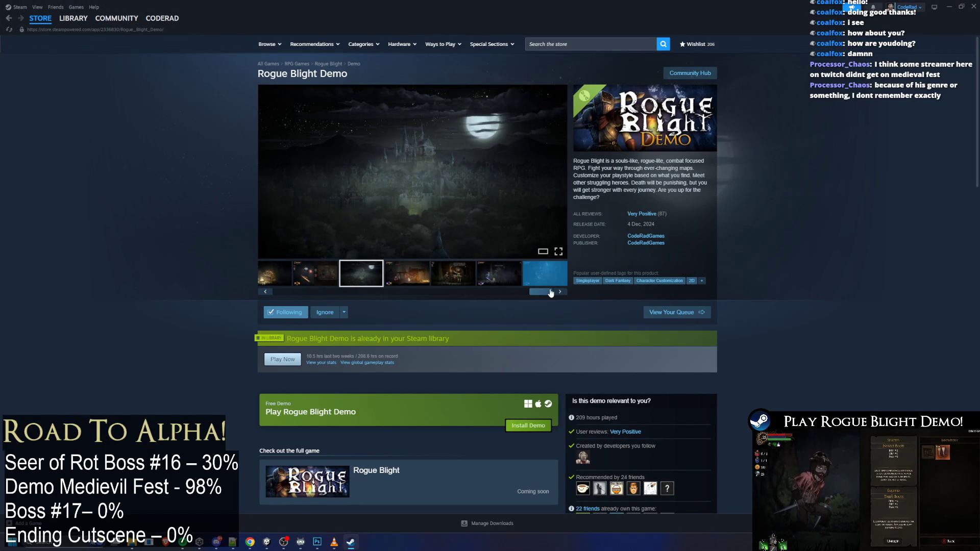
pyautogui.click(501, 276)
pyautogui.click(501, 276)
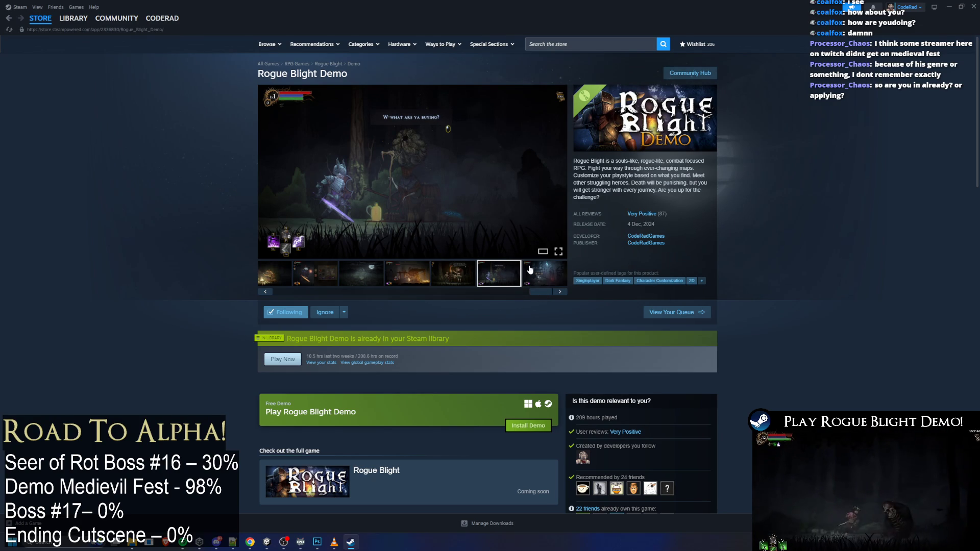
pyautogui.click(367, 287)
pyautogui.click(412, 283)
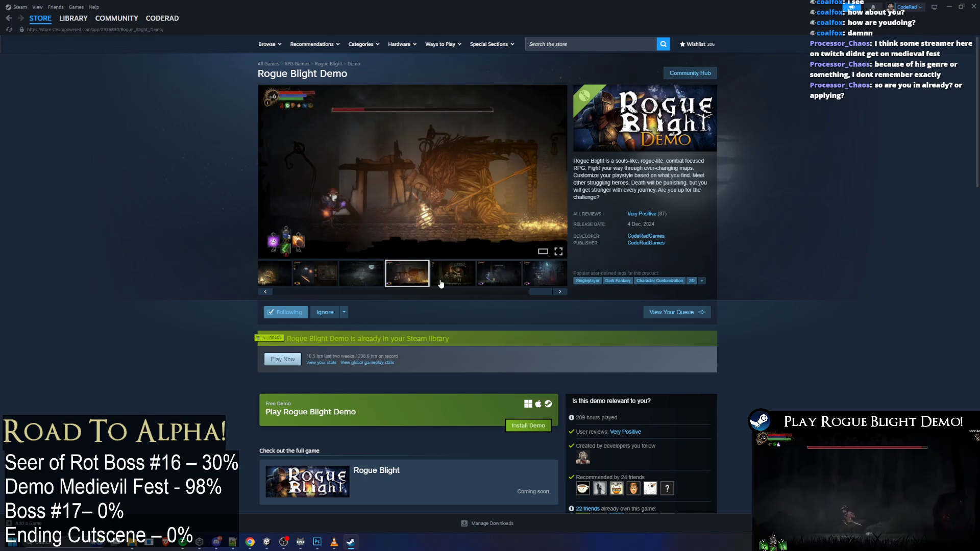
pyautogui.click(437, 286)
pyautogui.click(508, 285)
pyautogui.click(560, 291)
pyautogui.moveTo(521, 298); pyautogui.dragTo(275, 295)
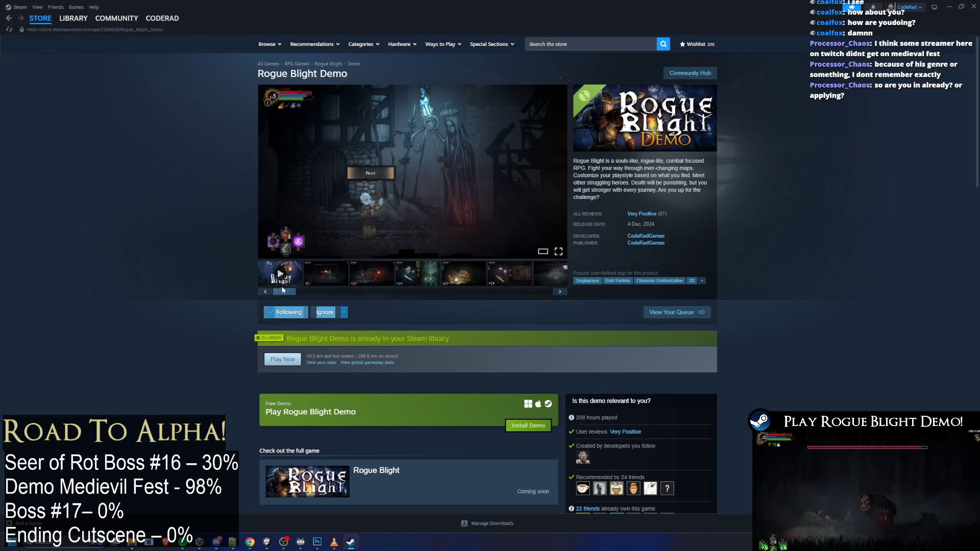
pyautogui.click(326, 273)
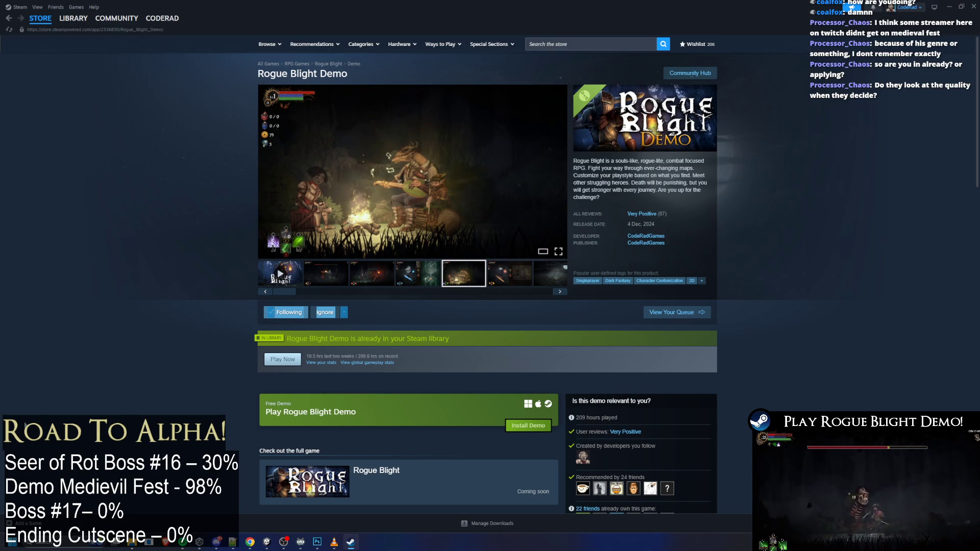
pyautogui.hotkey('alt', 'Tab')
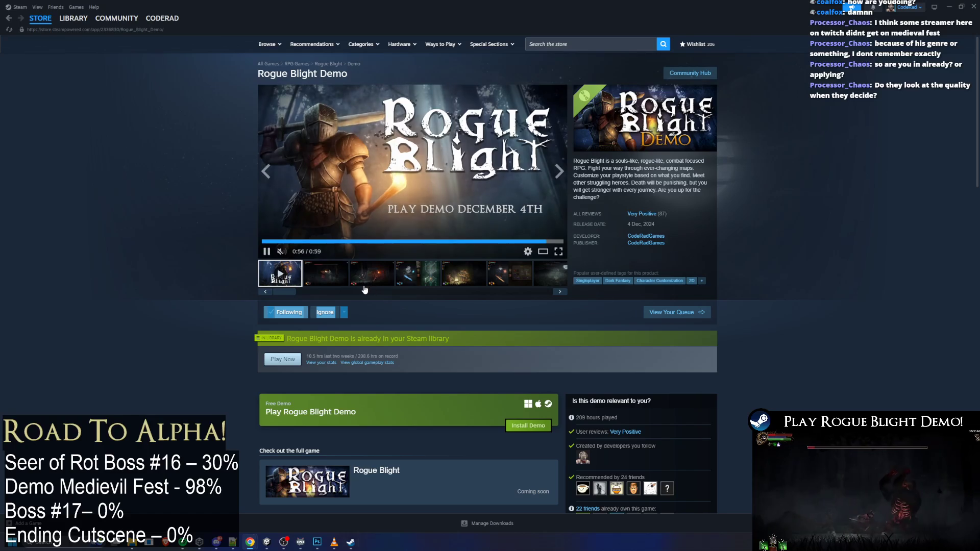
pyautogui.click(79, 26)
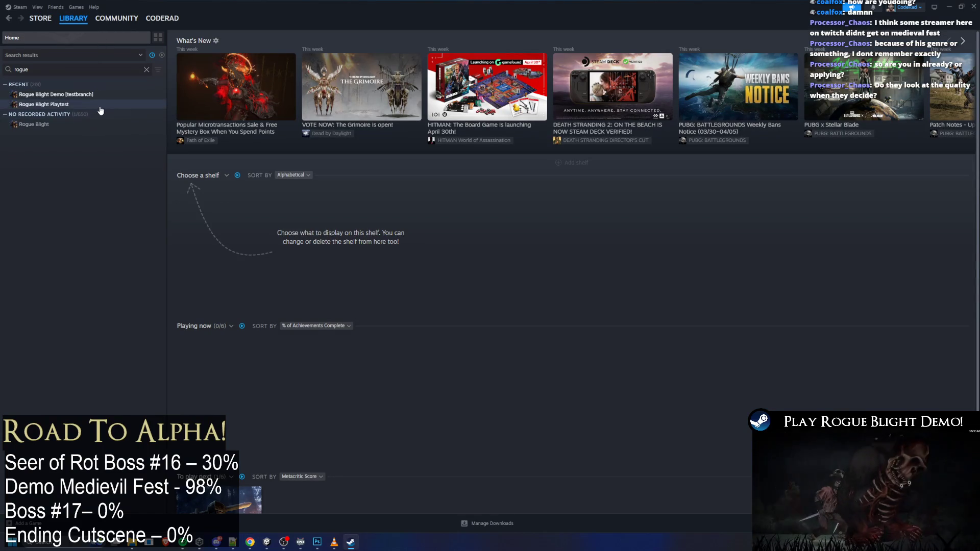
# Compare the Demo and Playtest library pages, then view the full game's moonlit castle store screenshot
pyautogui.click(75, 96)
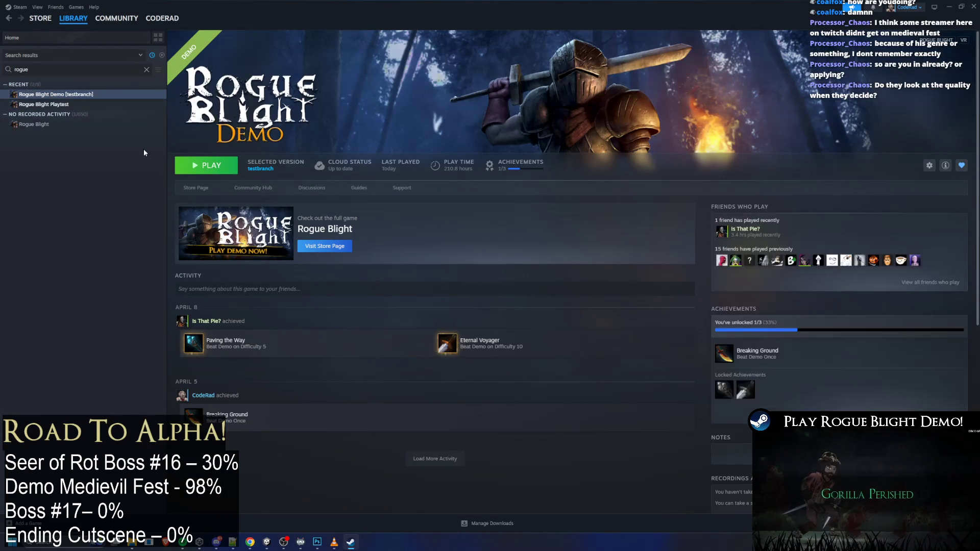
pyautogui.click(72, 105)
pyautogui.click(65, 96)
pyautogui.click(67, 105)
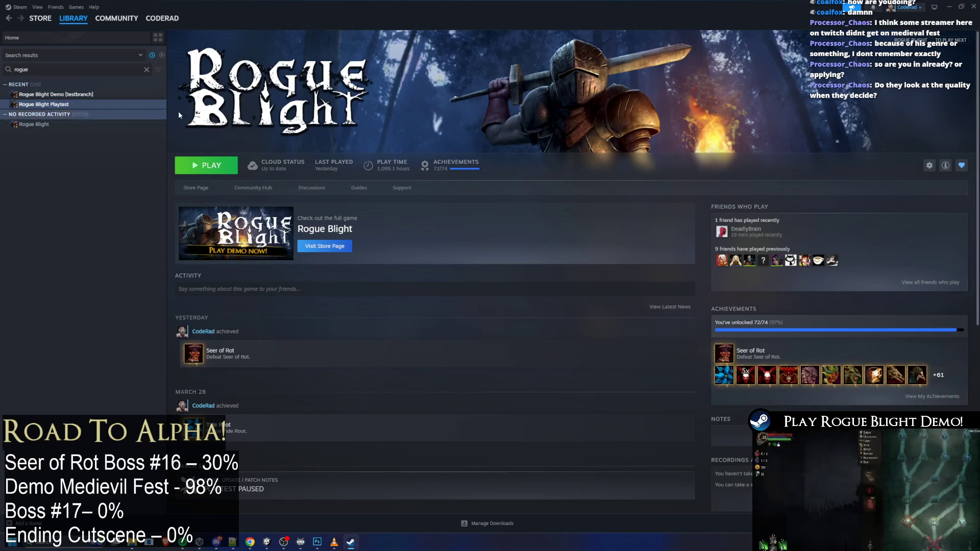
pyautogui.click(196, 188)
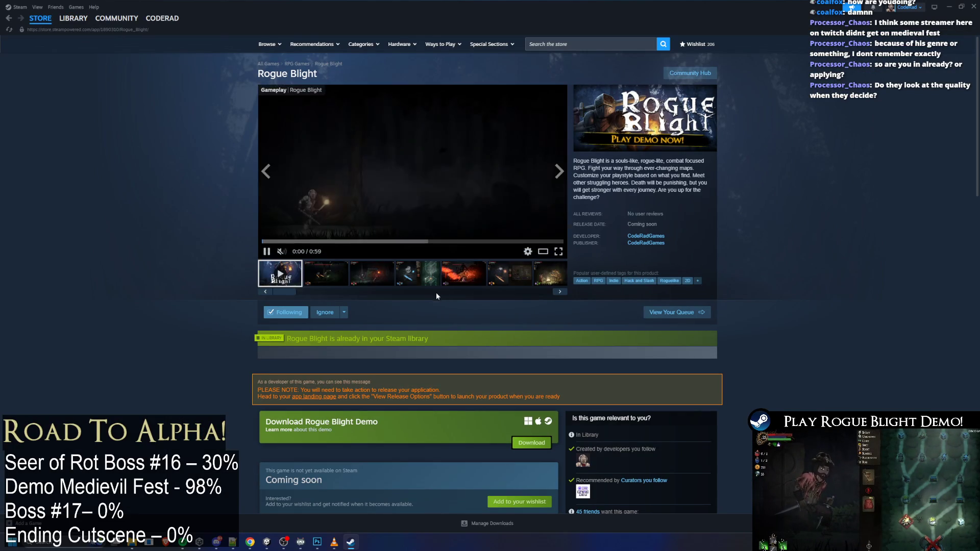
pyautogui.click(432, 282)
# Back in the library, flip between the Playtest and Demo pages, ending on the Demo
pyautogui.moveTo(74, 21)
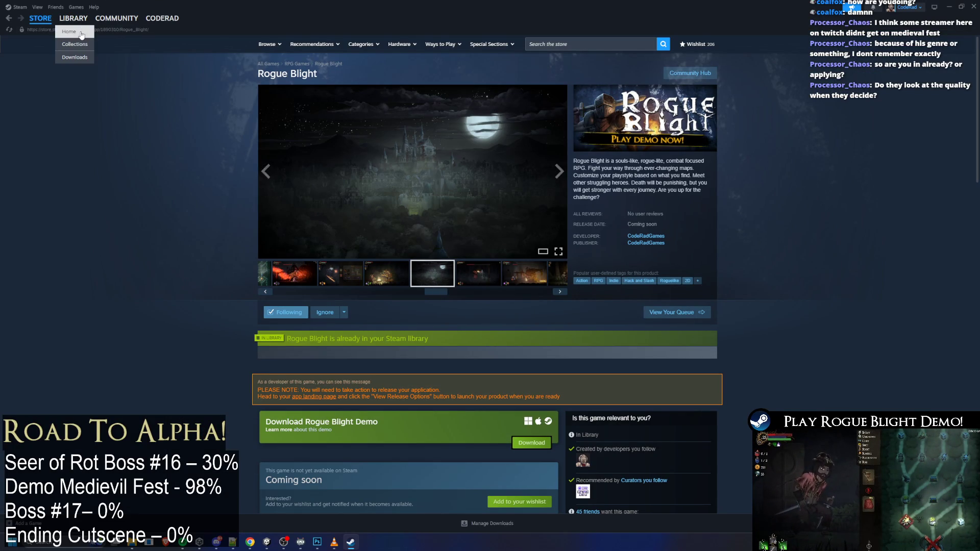
pyautogui.click(82, 45)
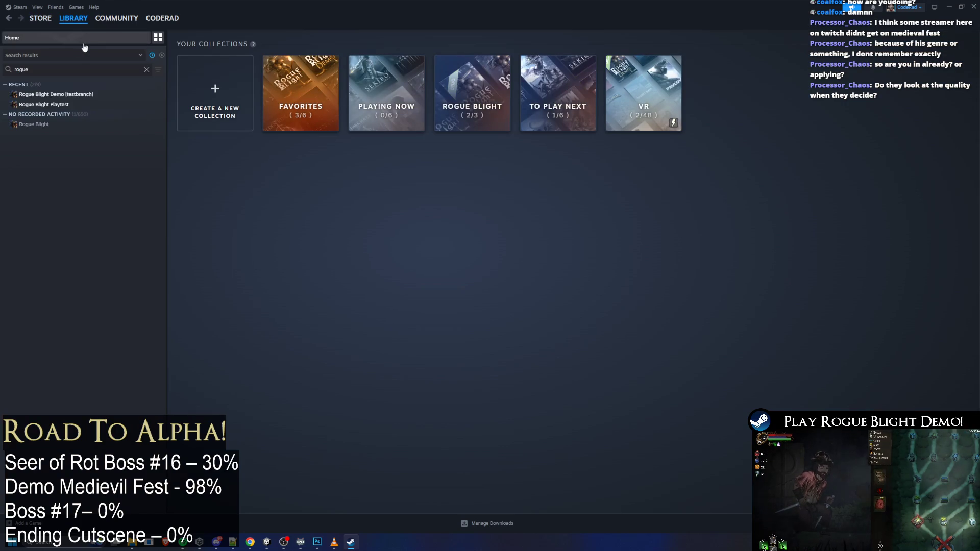
pyautogui.click(51, 106)
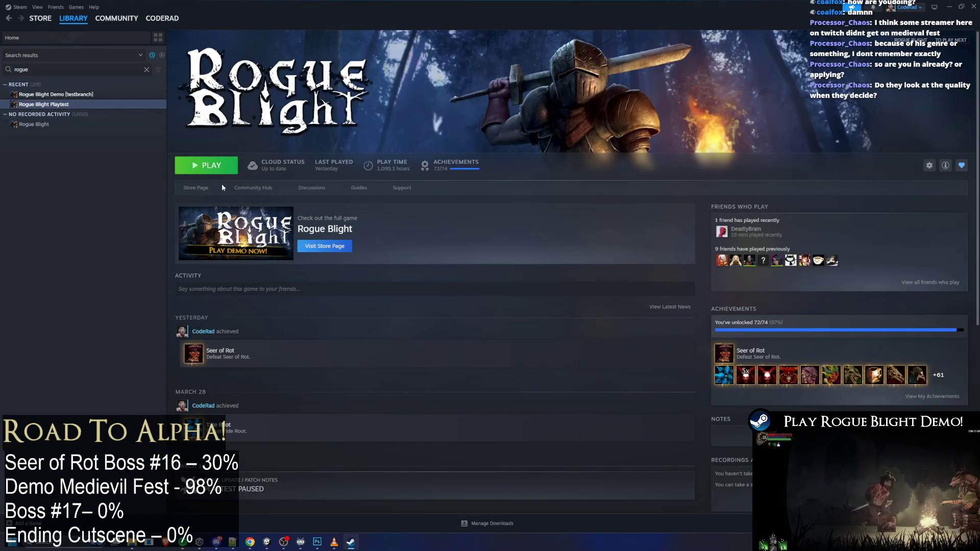
pyautogui.click(83, 96)
pyautogui.click(81, 105)
pyautogui.click(62, 125)
pyautogui.click(70, 104)
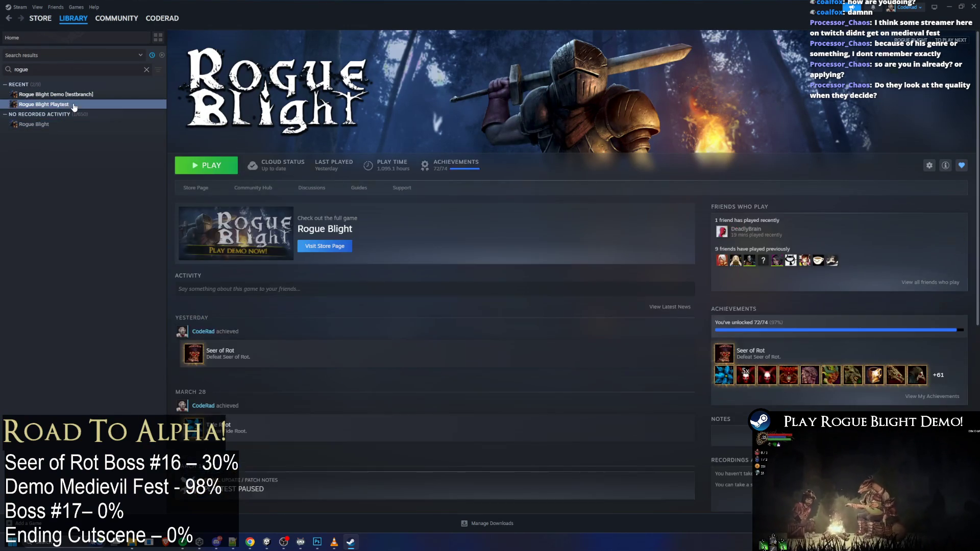
pyautogui.click(89, 95)
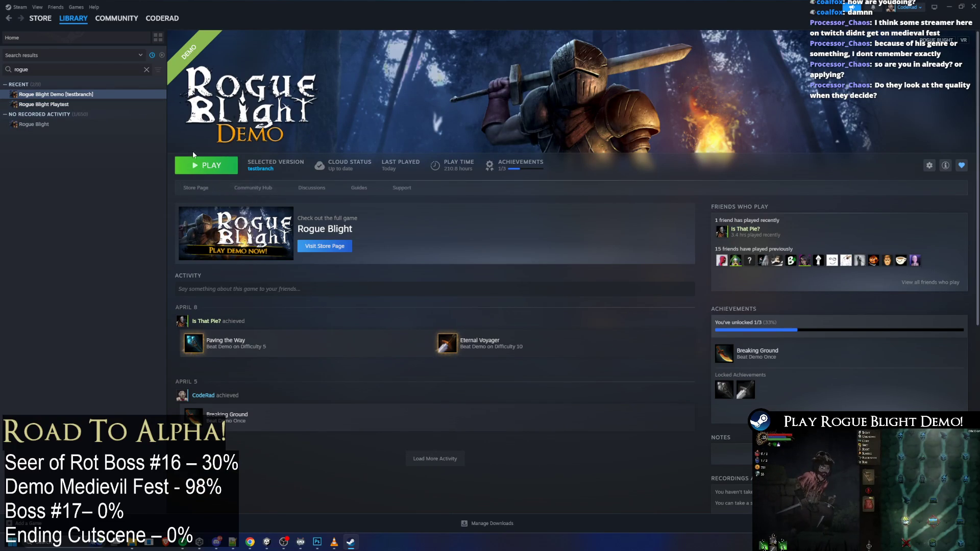
# Check the game's community discussions, return to the Demo page, then go to the store front
pyautogui.click(305, 188)
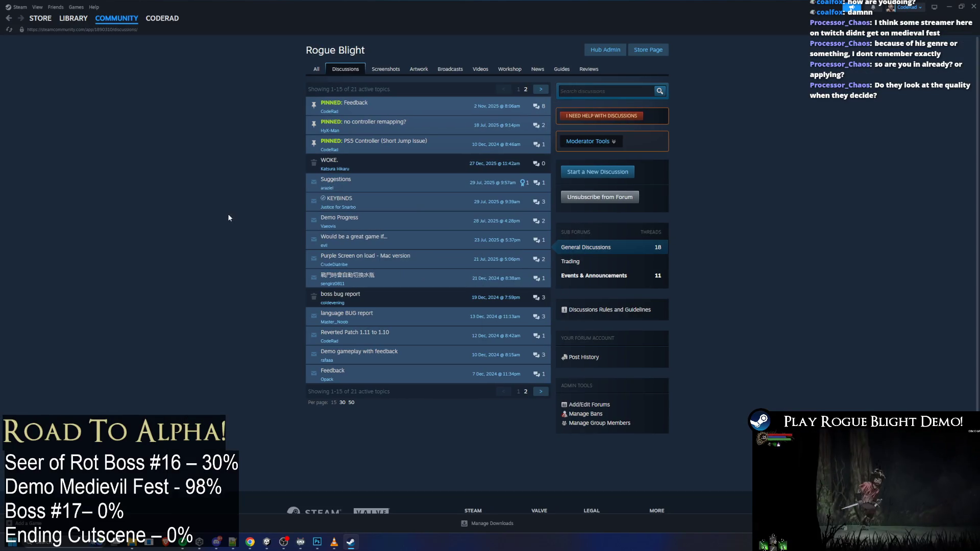
pyautogui.hotkey('alt', 'Left')
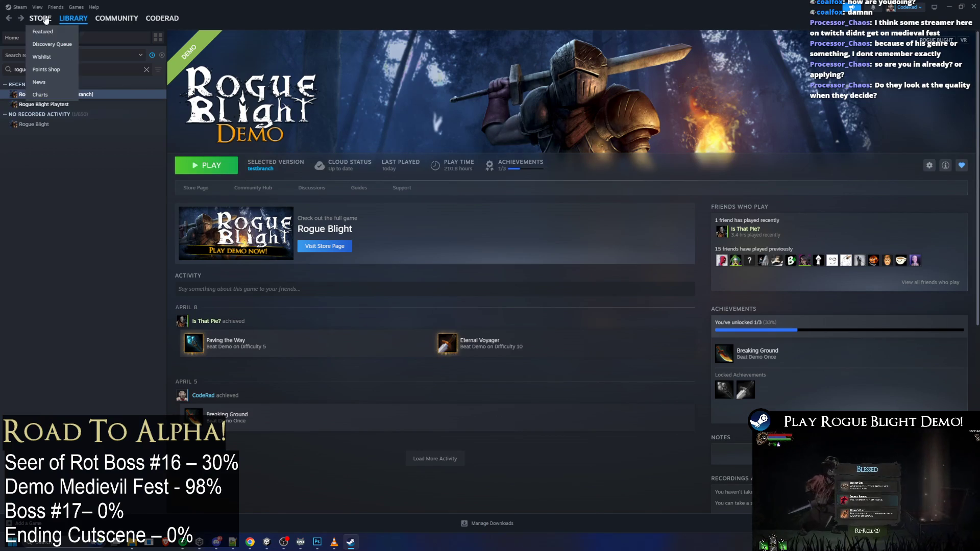
pyautogui.click(47, 35)
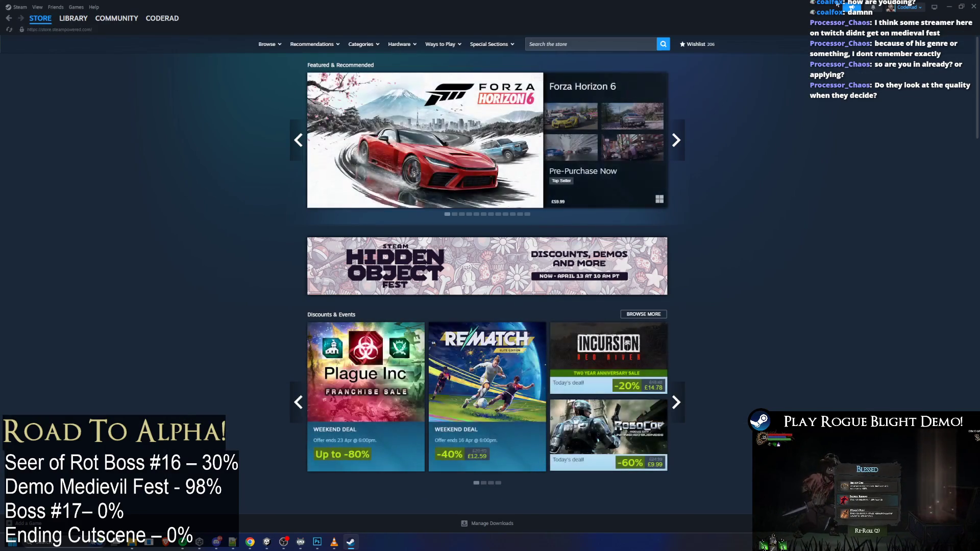
# Close both File Explorer folder windows and open the Rogue Blight Playtest page in Steam's library
pyautogui.click(948, 7)
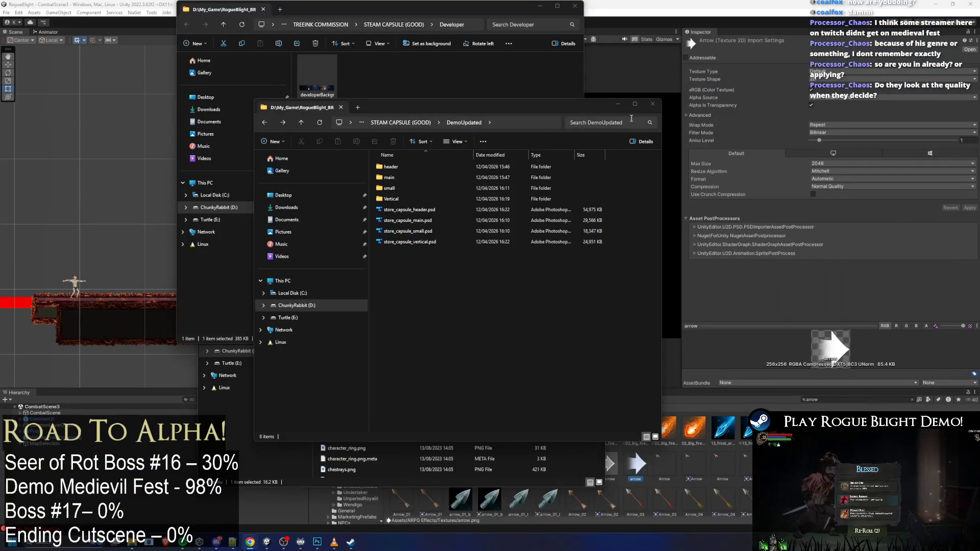
pyautogui.click(575, 6)
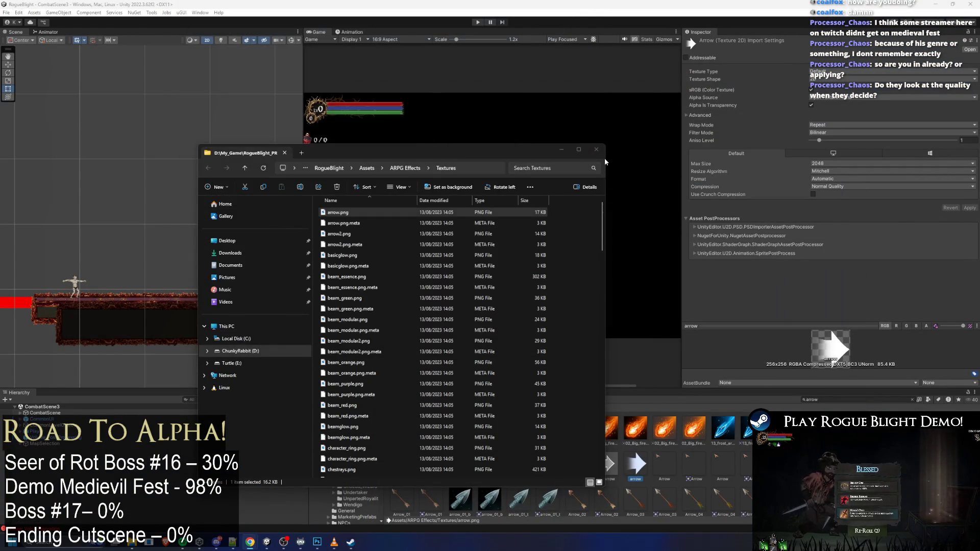
pyautogui.click(596, 149)
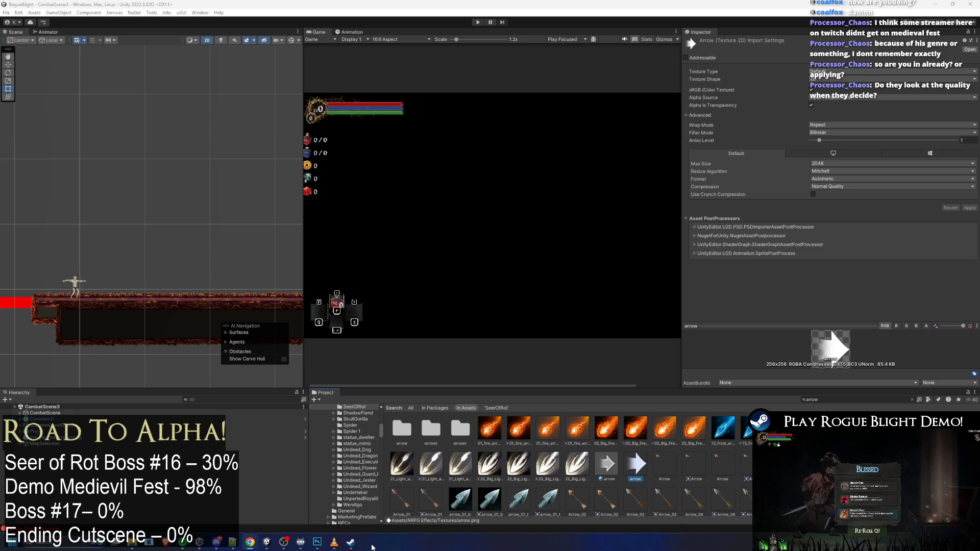
pyautogui.click(350, 543)
pyautogui.click(73, 18)
pyautogui.click(46, 104)
# Open the full Rogue Blight store page on its skill-tree map screenshot, then switch to Chrome
pyautogui.click(51, 124)
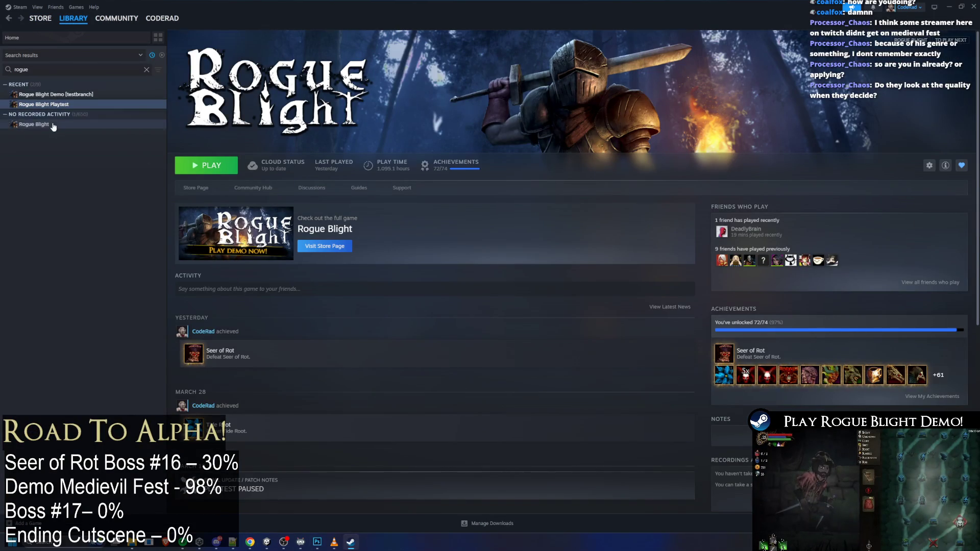
pyautogui.click(202, 187)
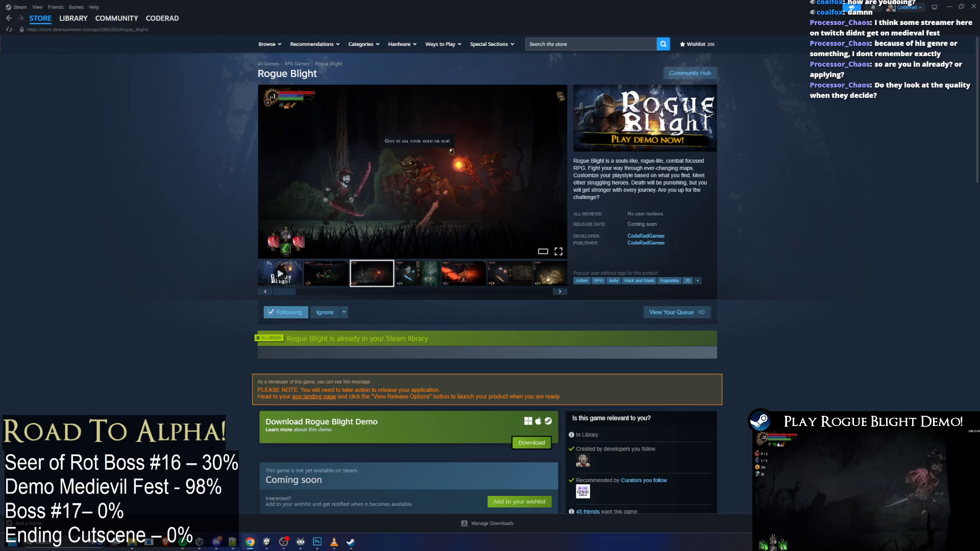
pyautogui.click(418, 273)
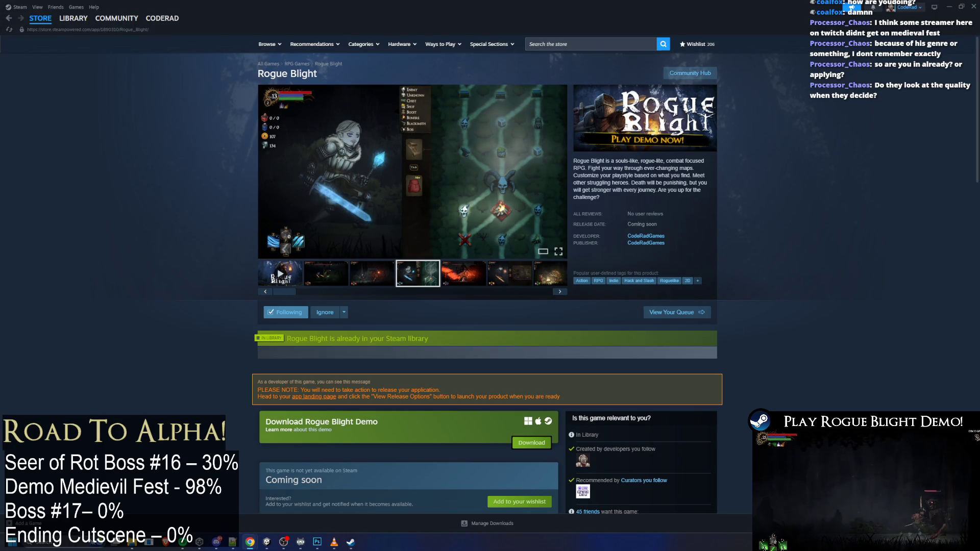
pyautogui.hotkey('alt', 'Tab')
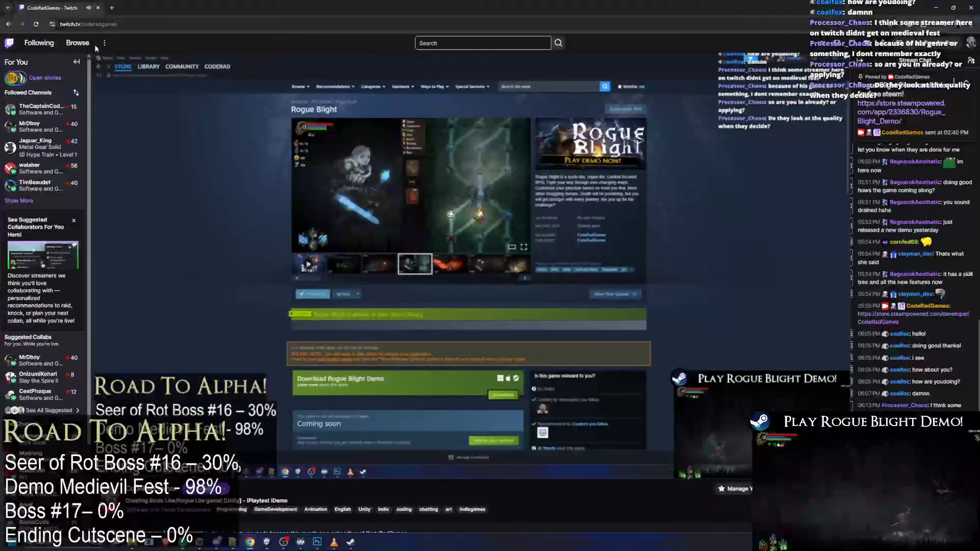
# Open a followed Twitch channel in a new tab, glance at it, then return to the CodeRadGames stream
pyautogui.middleClick(38, 109)
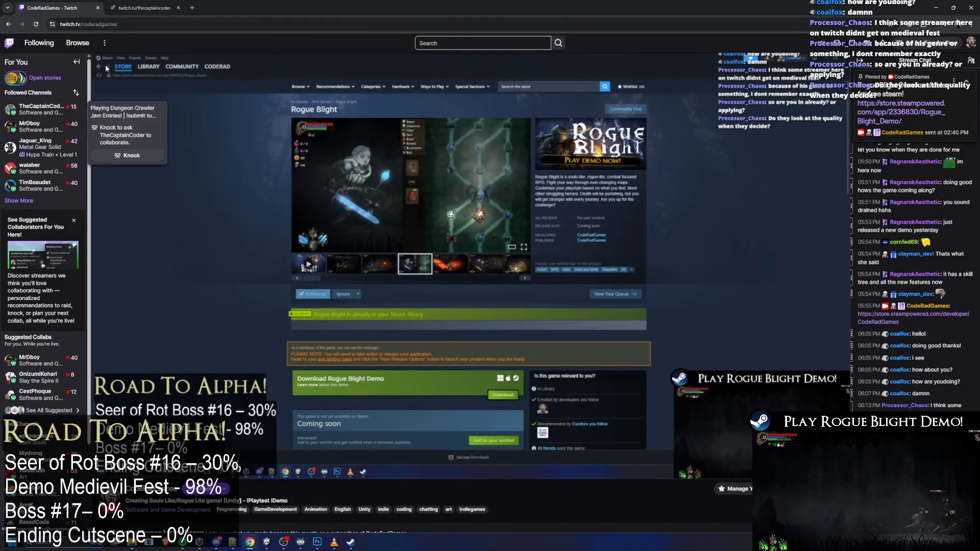
pyautogui.click(145, 7)
pyautogui.hotkey('ctrl', 'Tab')
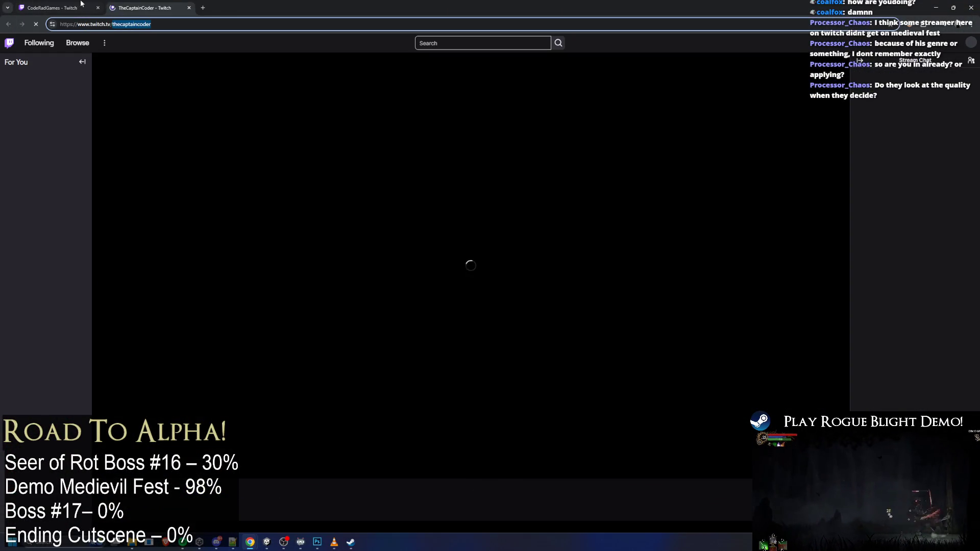